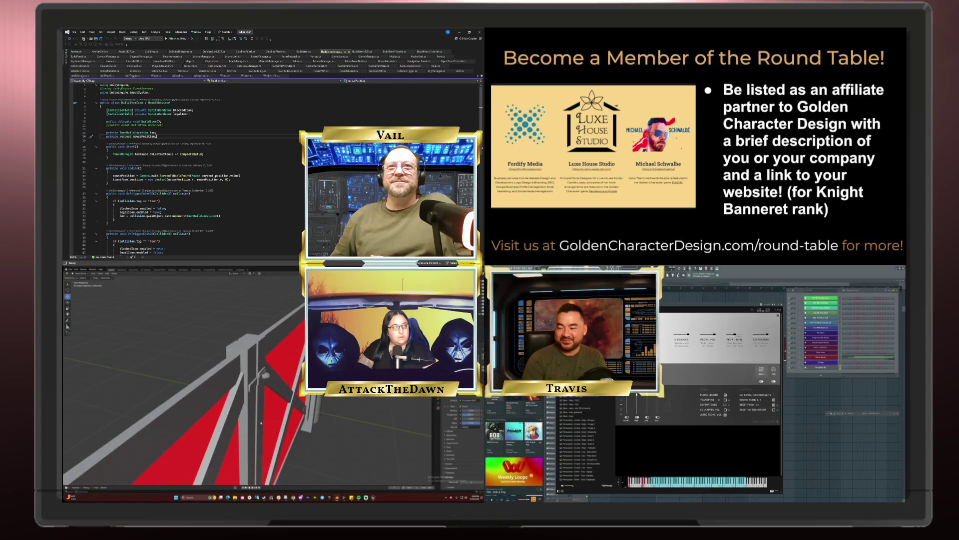
# Orbit around the red-panelled gate and zoom out until the whole gate is visible
pyautogui.moveTo(260, 424)
pyautogui.mouseDown(button='middle')
pyautogui.moveTo(374, 430)
pyautogui.moveTo(276, 425)
pyautogui.mouseUp(button='middle')
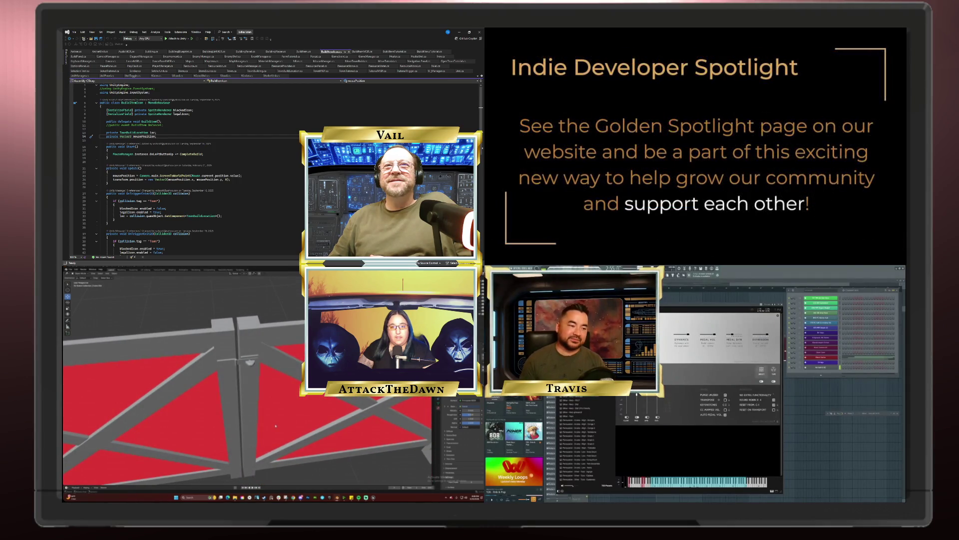
pyautogui.moveTo(276, 426)
pyautogui.mouseDown(button='middle')
pyautogui.moveTo(192, 413)
pyautogui.moveTo(270, 418)
pyautogui.moveTo(269, 447)
pyautogui.mouseUp(button='middle')
pyautogui.moveTo(253, 388); pyautogui.dragTo(257, 415, button='middle')
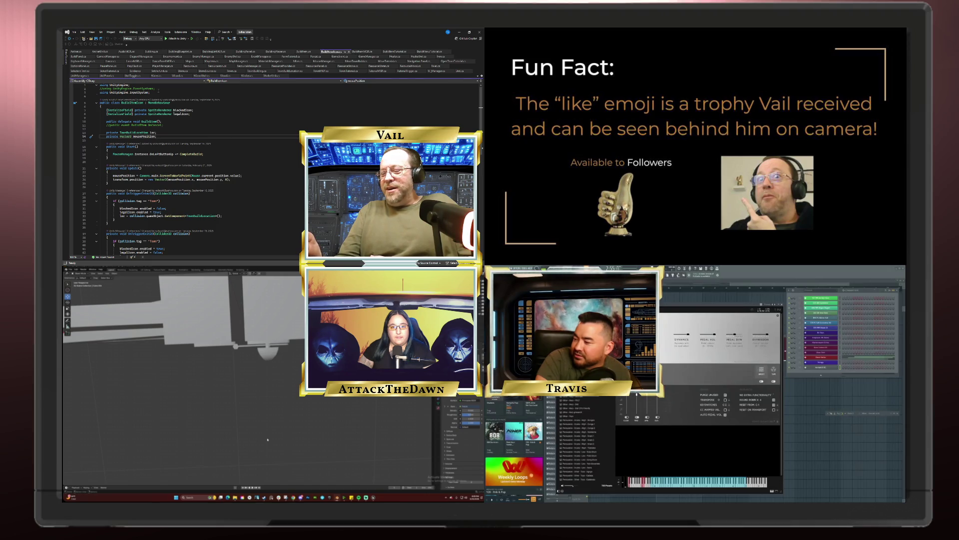
pyautogui.moveTo(270, 439)
pyautogui.mouseDown(button='middle')
pyautogui.moveTo(291, 409)
pyautogui.moveTo(374, 416)
pyautogui.moveTo(328, 418)
pyautogui.mouseUp(button='middle')
pyautogui.moveTo(301, 497)
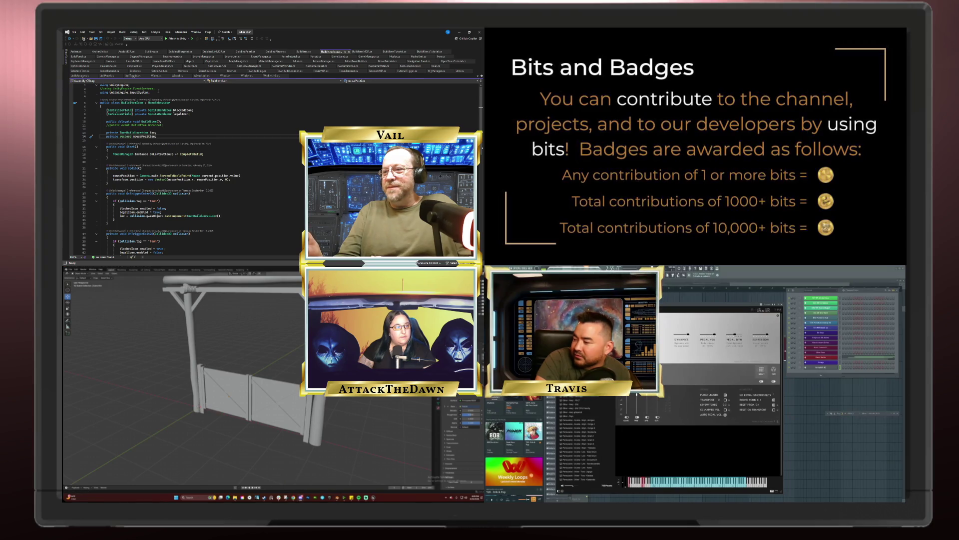
pyautogui.moveTo(259, 415); pyautogui.dragTo(218, 414, button='middle')
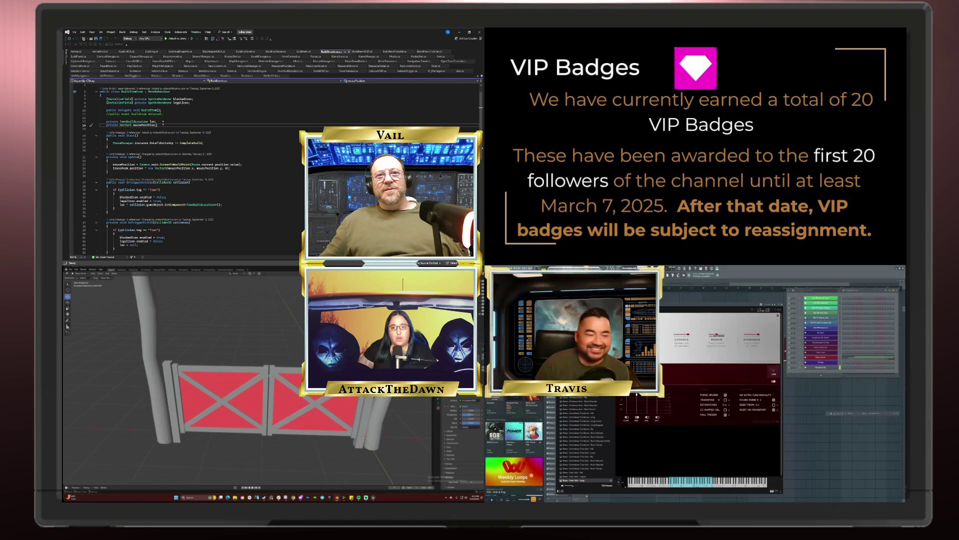
pyautogui.moveTo(282, 364); pyautogui.dragTo(179, 390, button='middle')
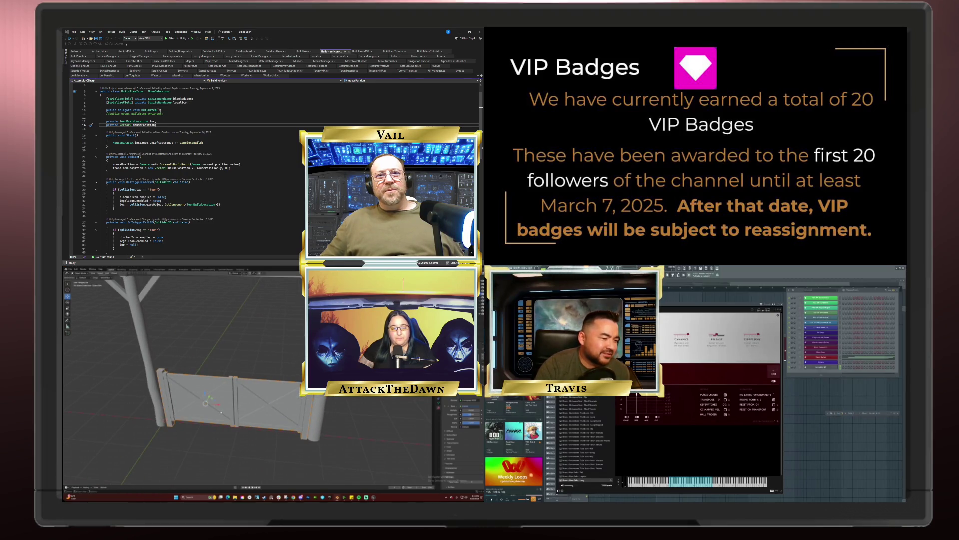
# Enter Edit Mode on the gate mesh and zoom the view
pyautogui.press('Tab')
pyautogui.scroll(-3, 596, 433)
pyautogui.scroll(-2, 594, 439)
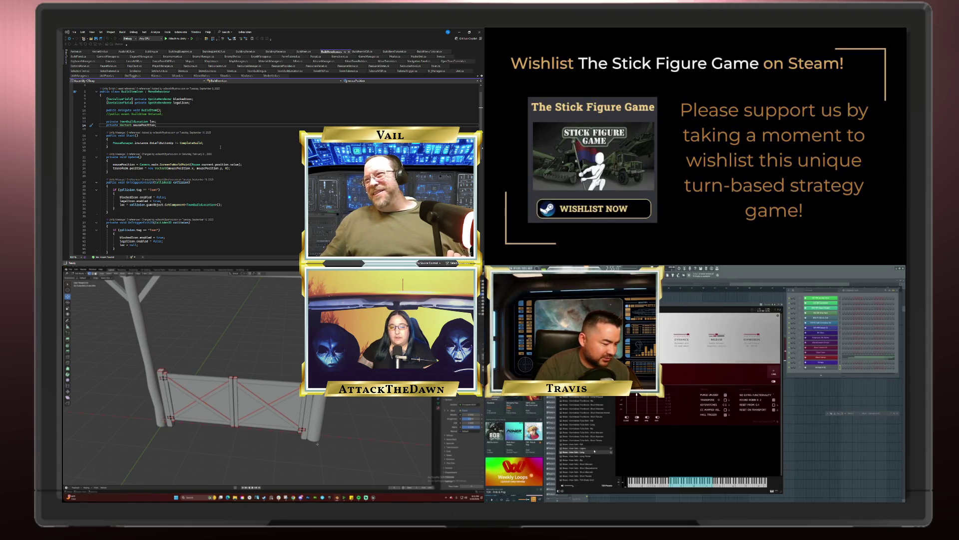
pyautogui.scroll(-2, 226, 144)
pyautogui.scroll(-1, 162, 215)
pyautogui.doubleClick(589, 448)
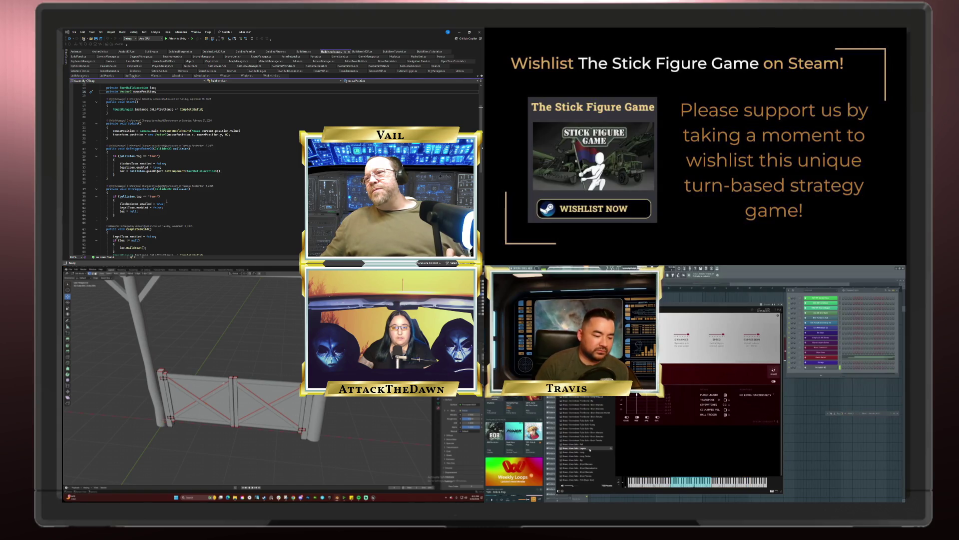
pyautogui.scroll(-3, 166, 203)
pyautogui.scroll(7, 167, 202)
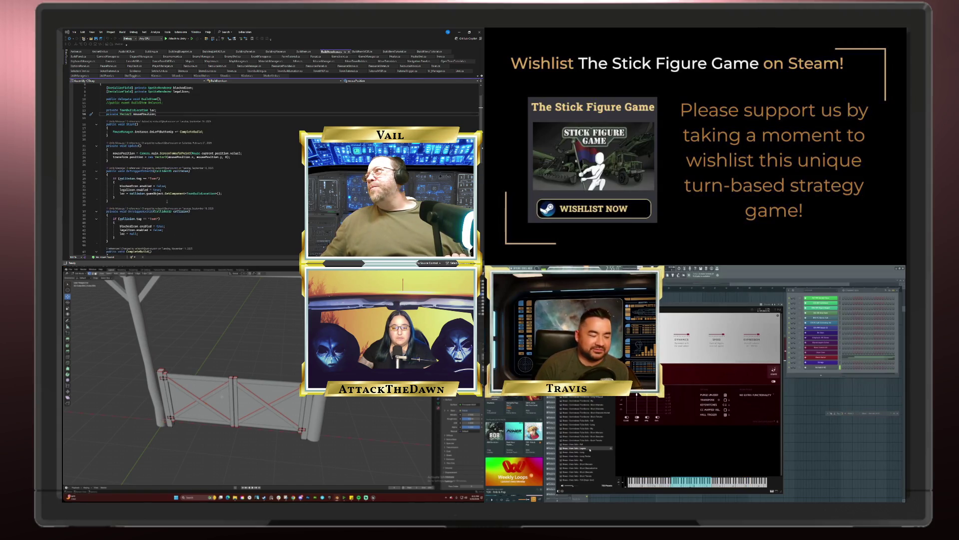
# Orbit and zoom around the gate panels while in Edit Mode
pyautogui.click(365, 53)
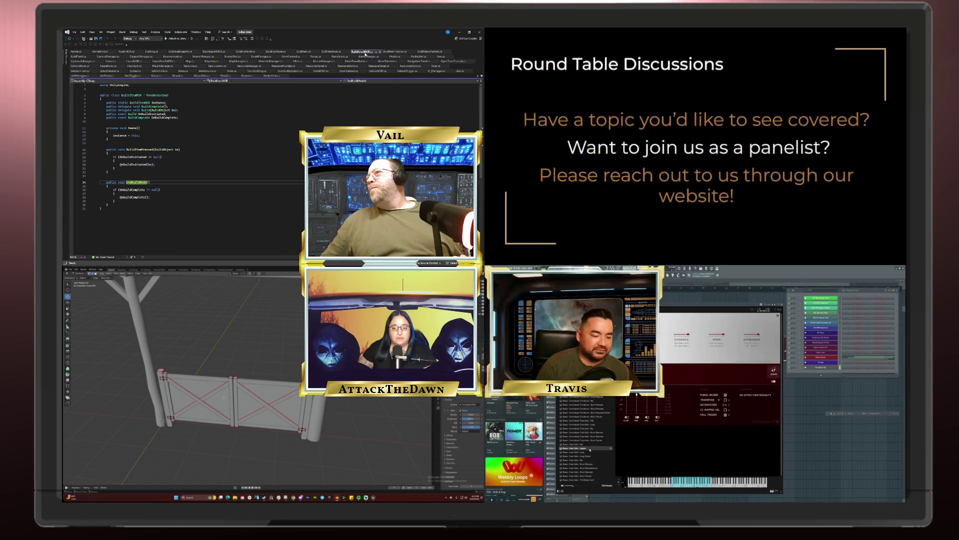
pyautogui.moveTo(284, 369); pyautogui.dragTo(213, 364, button='middle')
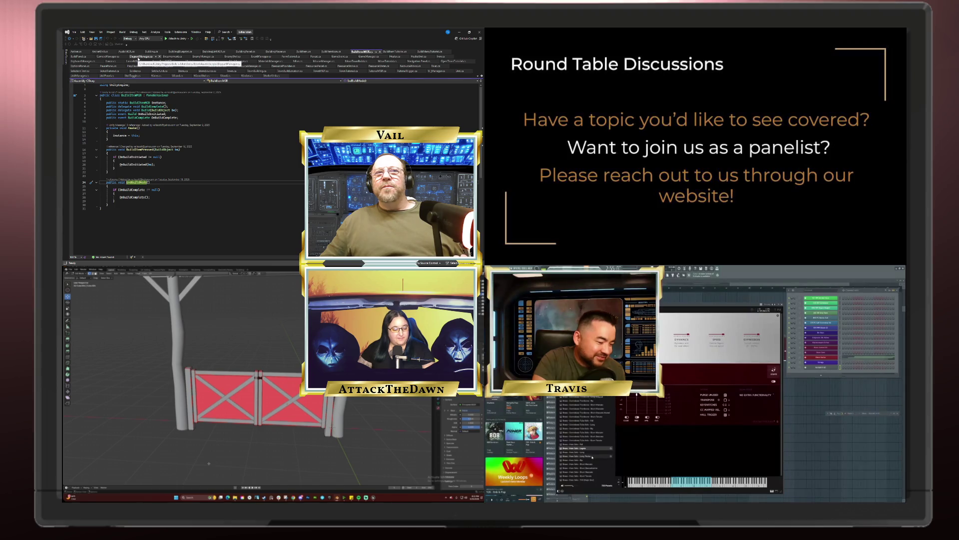
pyautogui.scroll(-3, 592, 457)
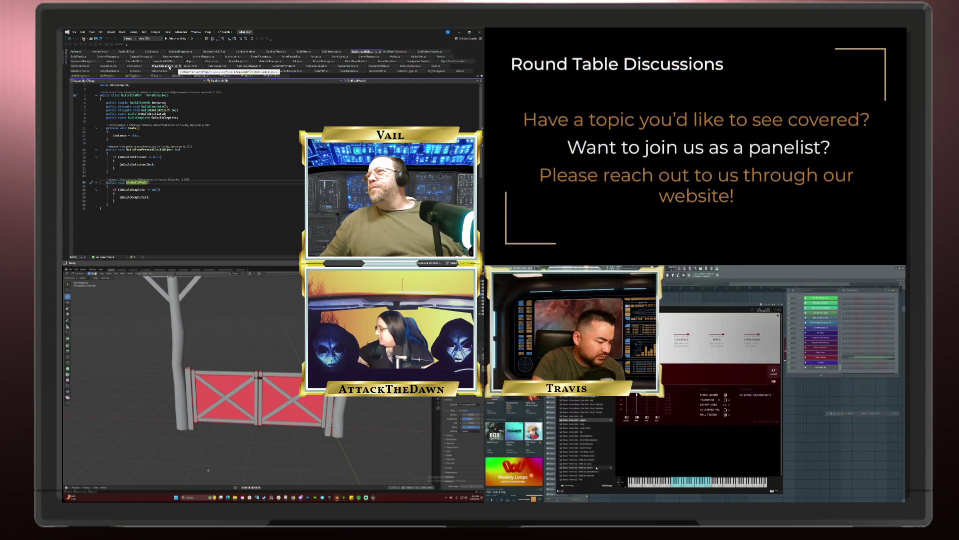
pyautogui.scroll(-2, 596, 467)
pyautogui.scroll(-2, 598, 468)
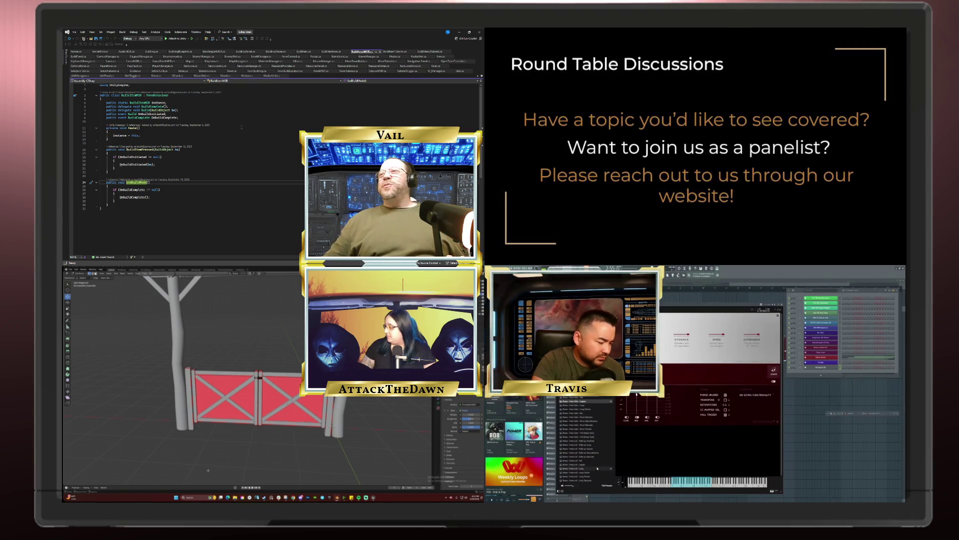
pyautogui.scroll(-2, 597, 468)
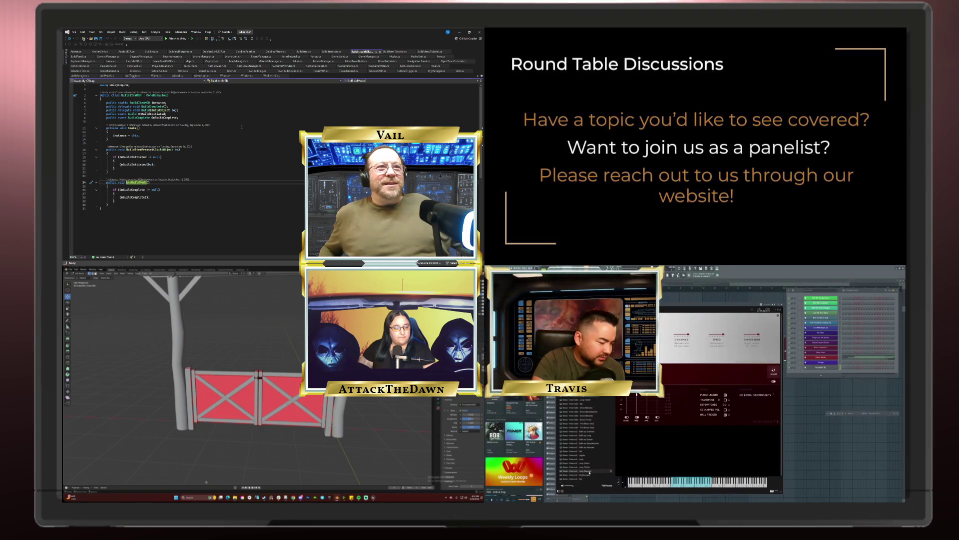
pyautogui.click(584, 472)
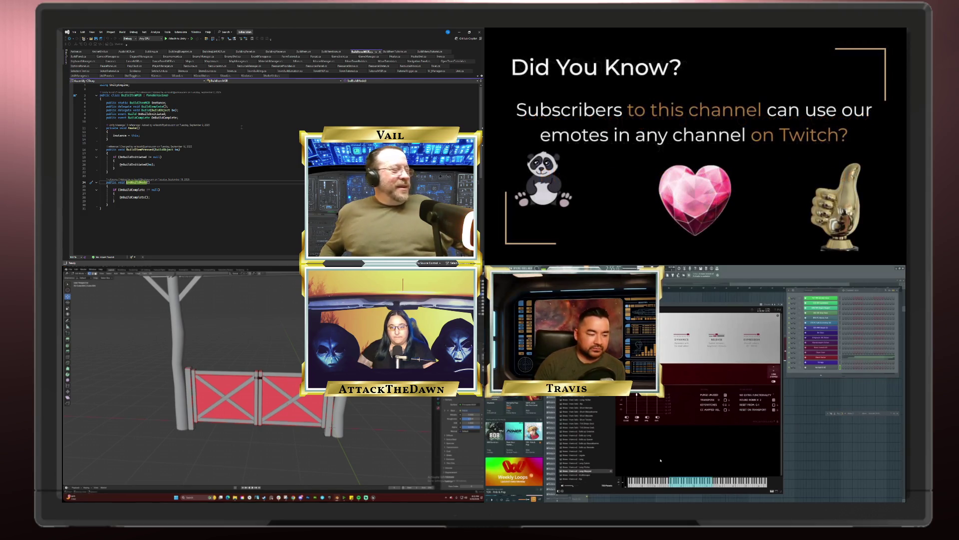
# Show the gate as a wireframe, leave Edit Mode and select the arch posts
pyautogui.hotkey('shift', 'z')
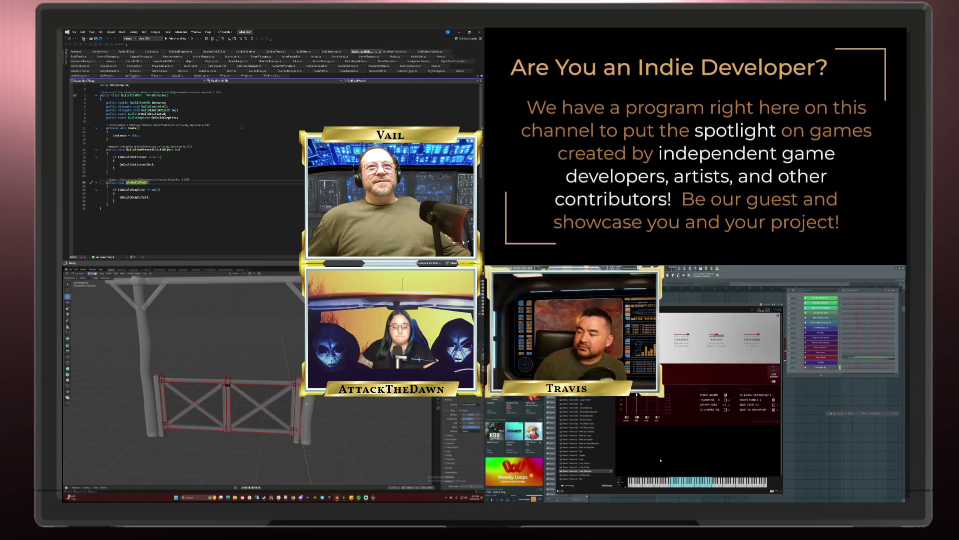
pyautogui.press('Tab')
pyautogui.click(306, 404)
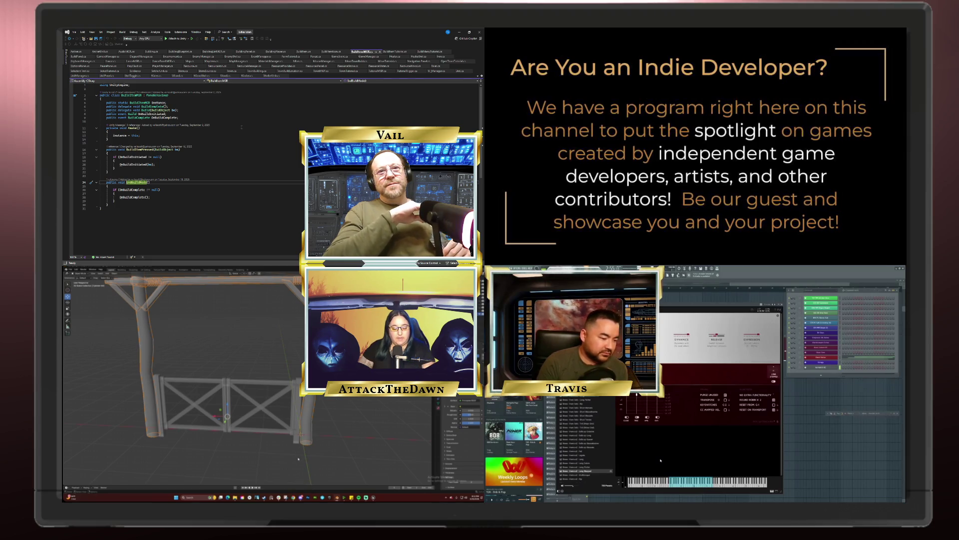
# Switch to the front orthographic view and select the post between the two panels
pyautogui.moveTo(296, 446); pyautogui.dragTo(259, 430, button='middle')
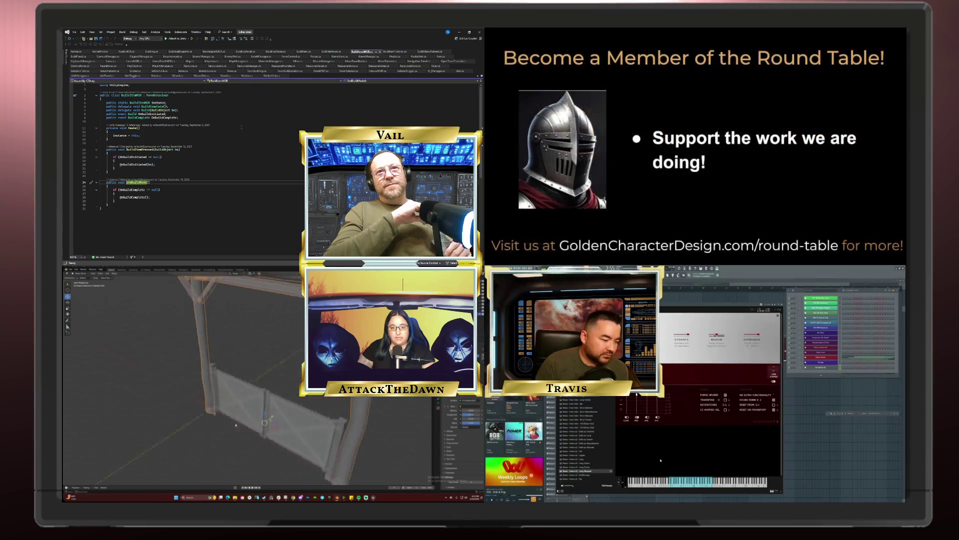
pyautogui.press('Tab')
pyautogui.press('Tab')
pyautogui.click(253, 391)
pyautogui.moveTo(253, 392); pyautogui.dragTo(259, 430, button='middle')
pyautogui.press('Tab')
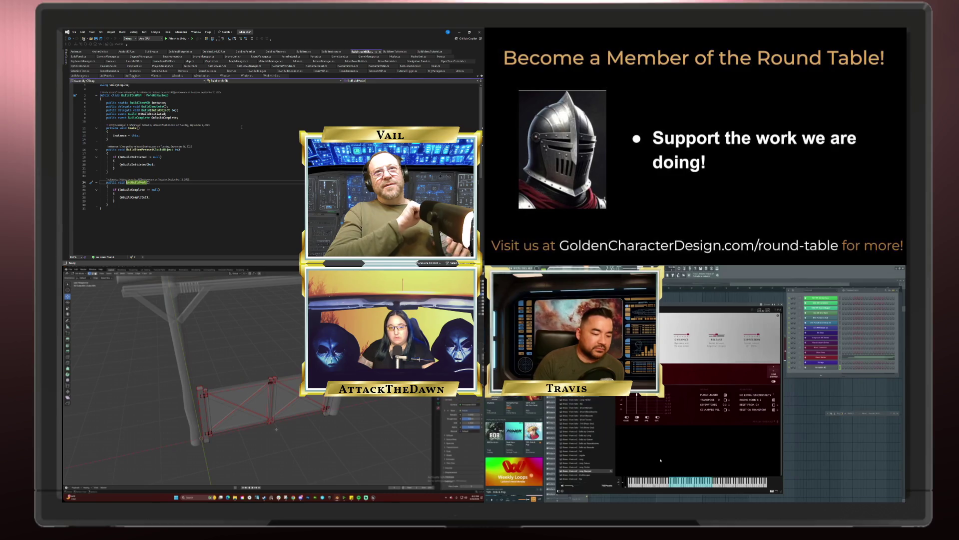
pyautogui.press('KP_1')
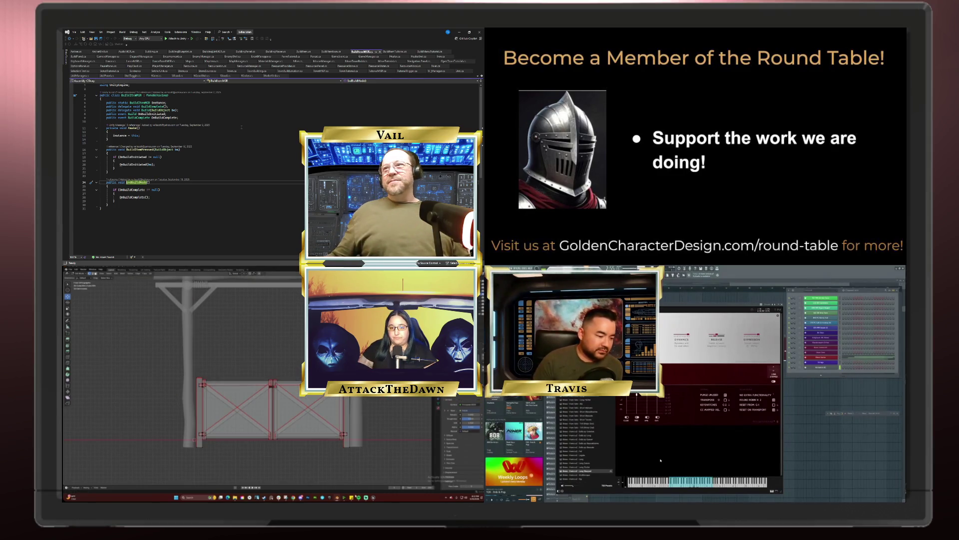
pyautogui.click(345, 413)
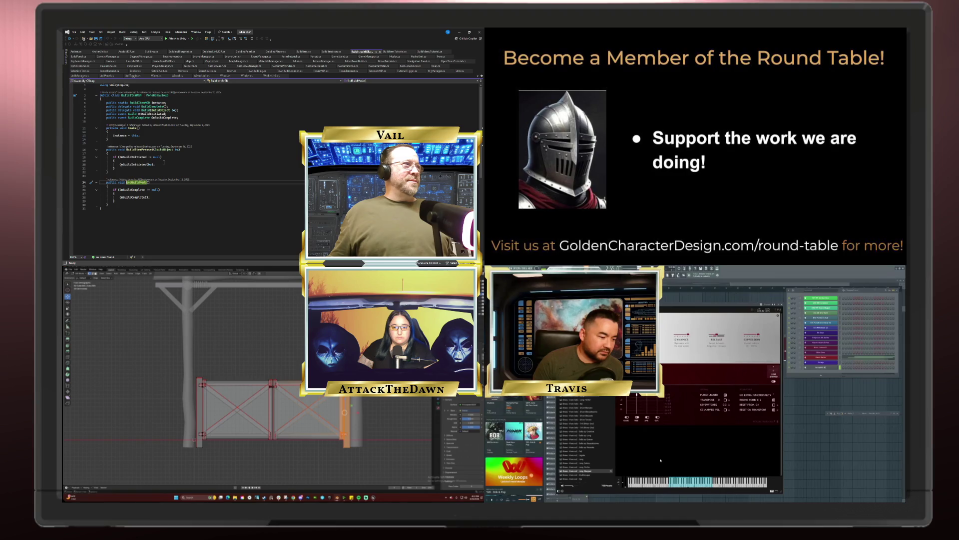
pyautogui.scroll(5, 272, 382)
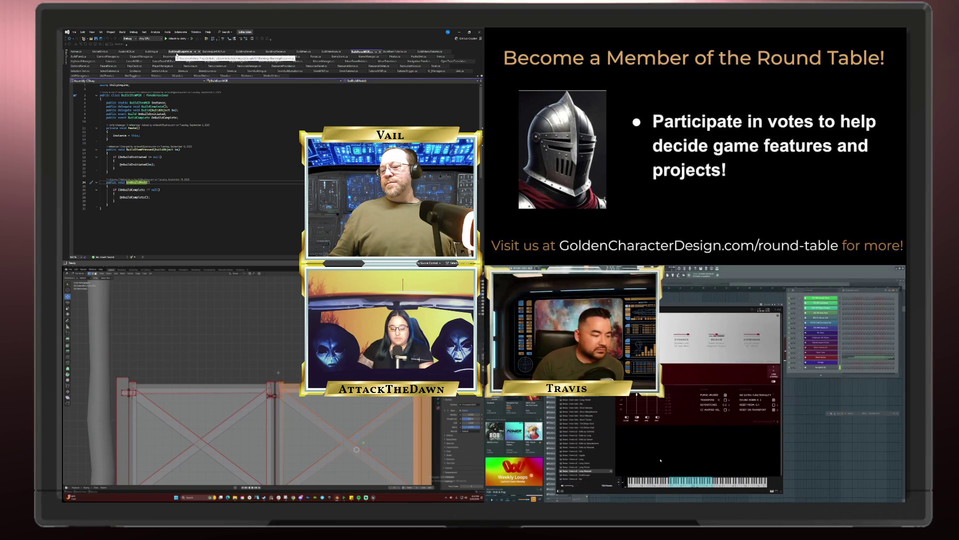
pyautogui.moveTo(279, 375)
pyautogui.mouseDown(button='middle')
pyautogui.moveTo(279, 405)
pyautogui.moveTo(315, 389)
pyautogui.mouseUp(button='middle')
pyautogui.scroll(-5, 601, 466)
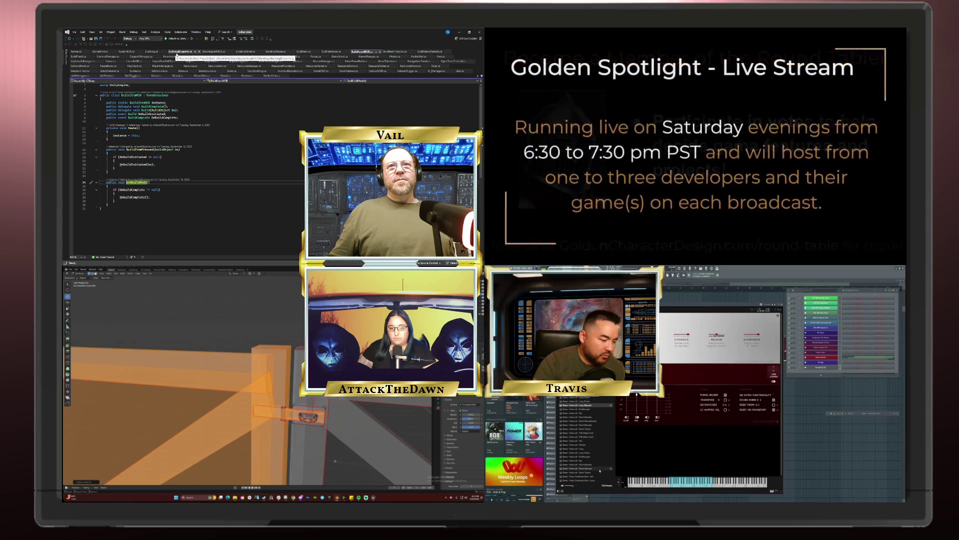
pyautogui.moveTo(210, 425); pyautogui.dragTo(225, 422, button='middle')
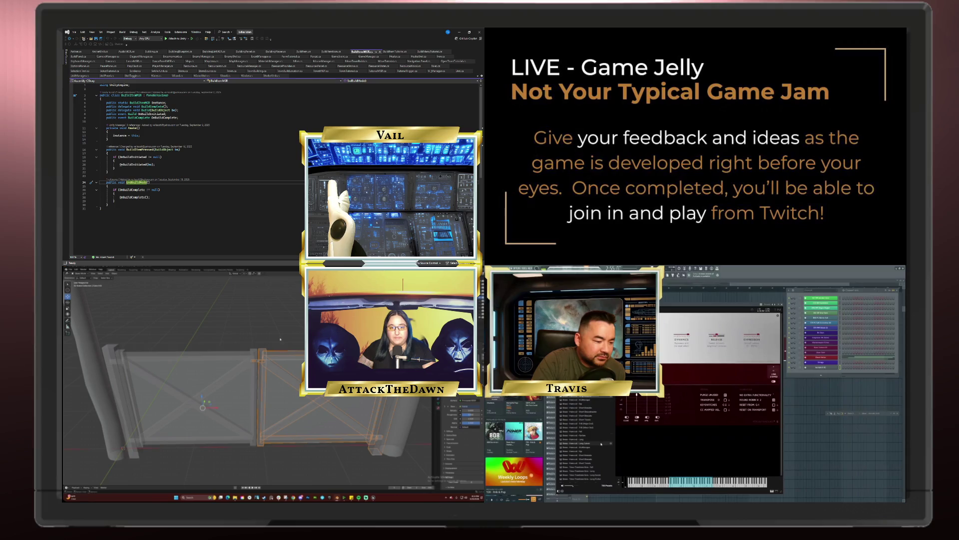
pyautogui.moveTo(280, 354); pyautogui.dragTo(298, 378, button='middle')
pyautogui.moveTo(270, 349); pyautogui.dragTo(295, 327, button='middle')
pyautogui.click(295, 328)
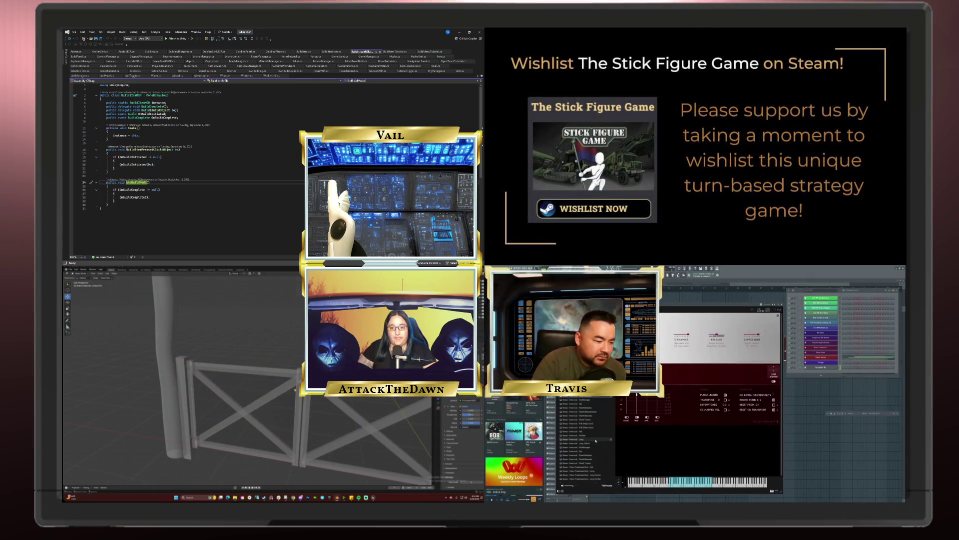
pyautogui.press('a')
pyautogui.hotkey('alt', 'a')
pyautogui.moveTo(260, 380); pyautogui.dragTo(225, 400, button='middle')
pyautogui.click(225, 399)
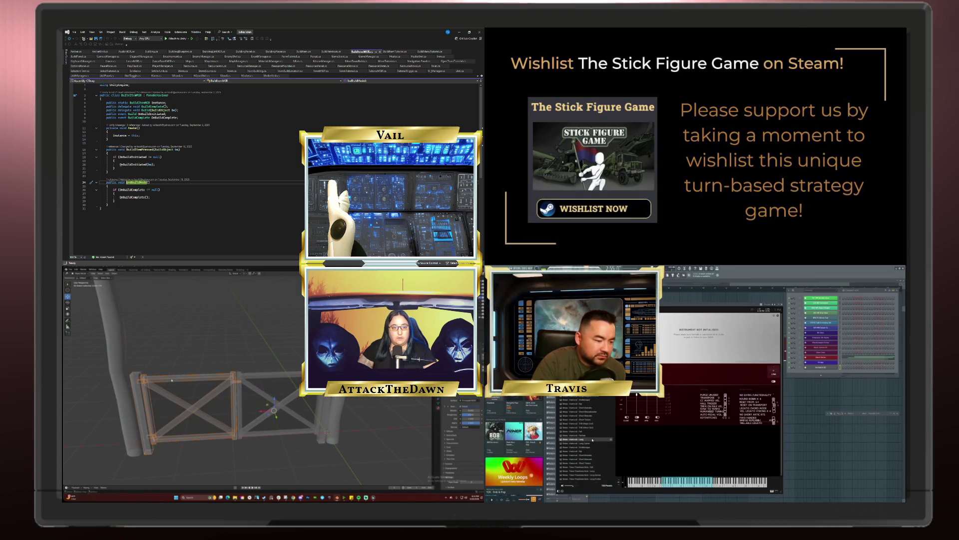
pyautogui.press('Tab')
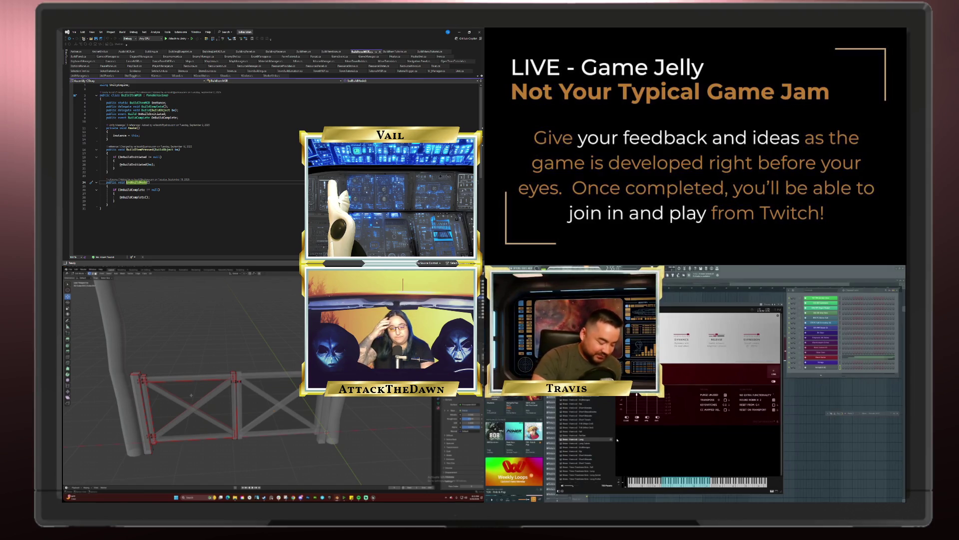
pyautogui.scroll(-10, 591, 450)
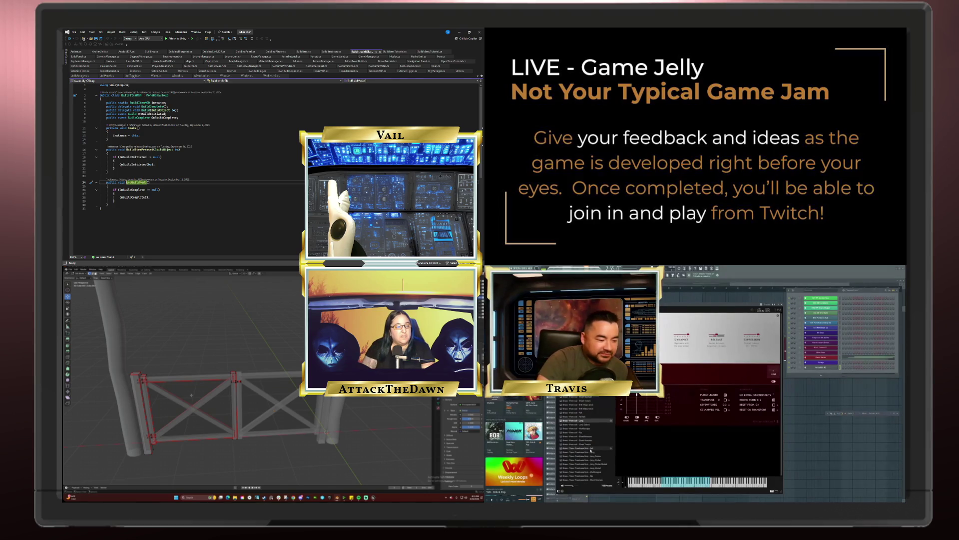
pyautogui.scroll(-10, 591, 451)
pyautogui.scroll(-10, 591, 451)
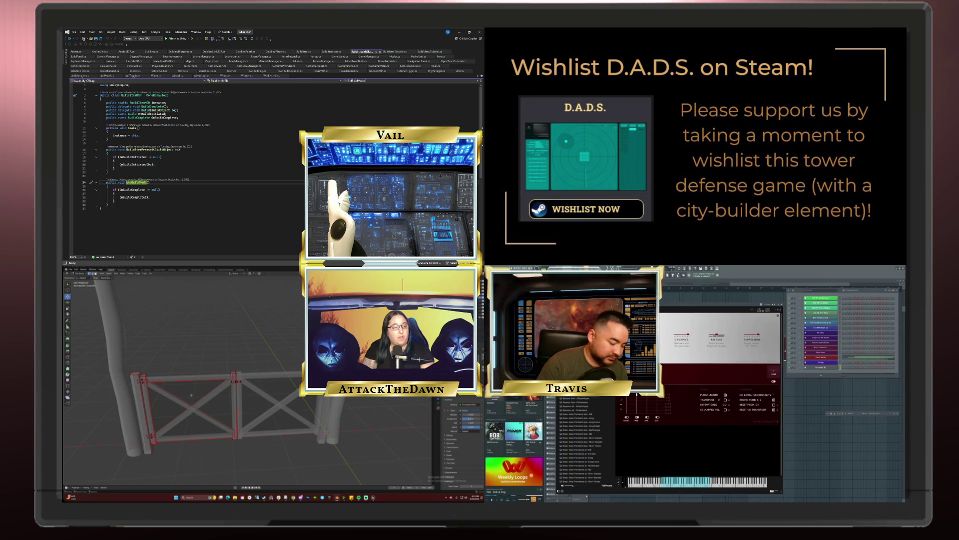
pyautogui.scroll(-10, 579, 440)
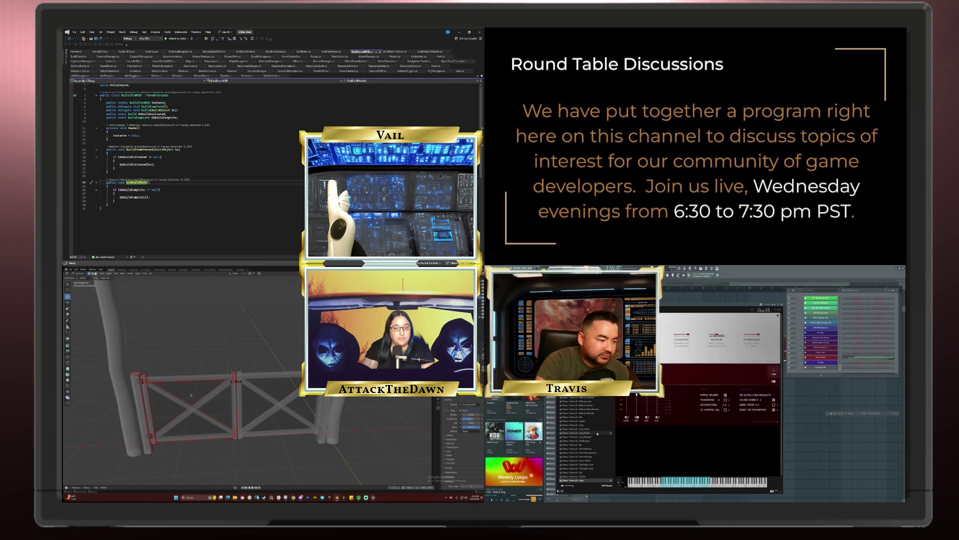
pyautogui.scroll(-3, 597, 433)
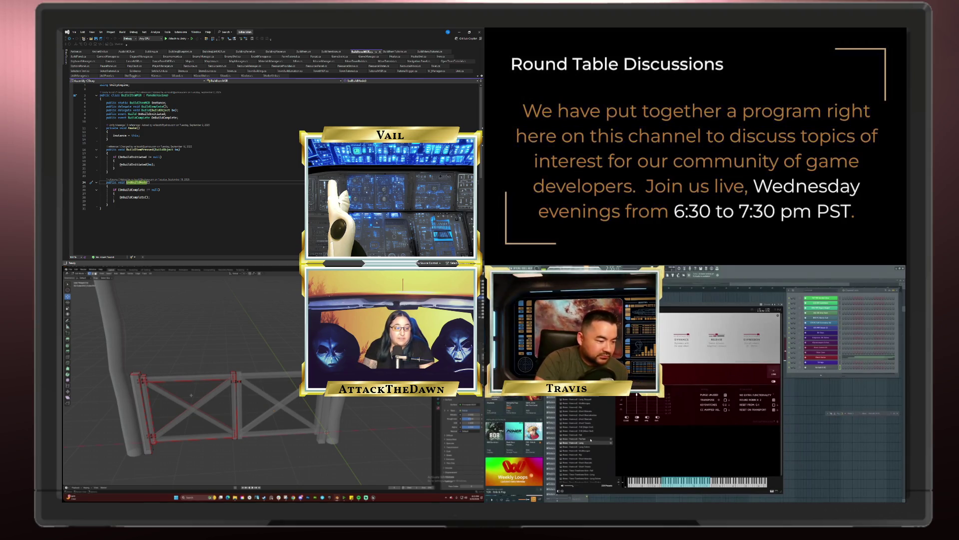
pyautogui.scroll(-3, 591, 440)
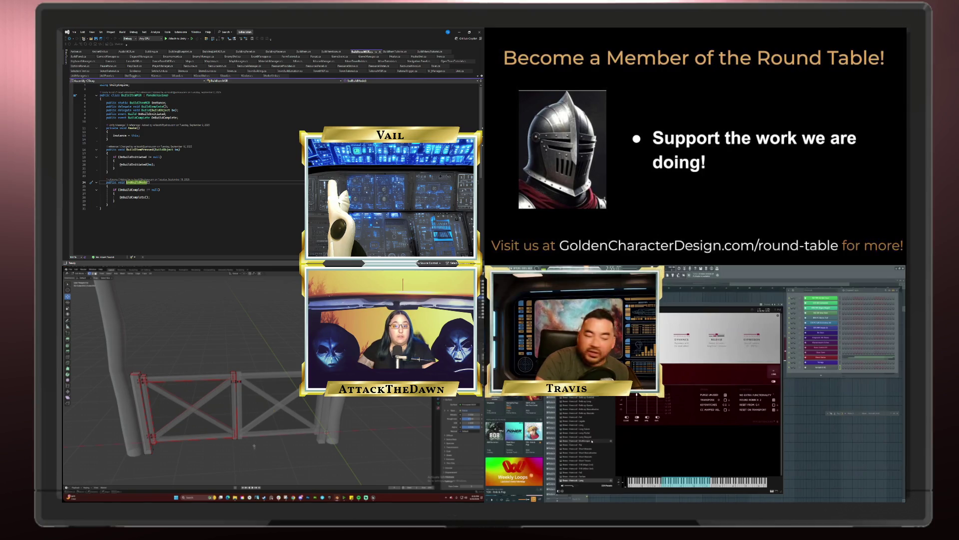
# Select the left gate panel and orbit to view it from another angle
pyautogui.click(190, 406)
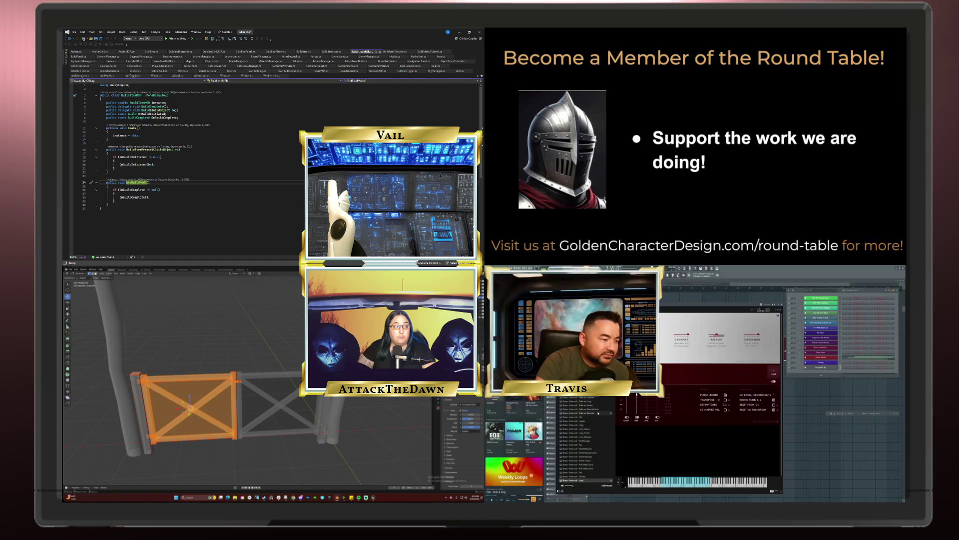
pyautogui.scroll(-2, 598, 412)
pyautogui.scroll(-2, 597, 412)
pyautogui.moveTo(298, 429); pyautogui.dragTo(290, 431, button='middle')
pyautogui.scroll(-5, 598, 413)
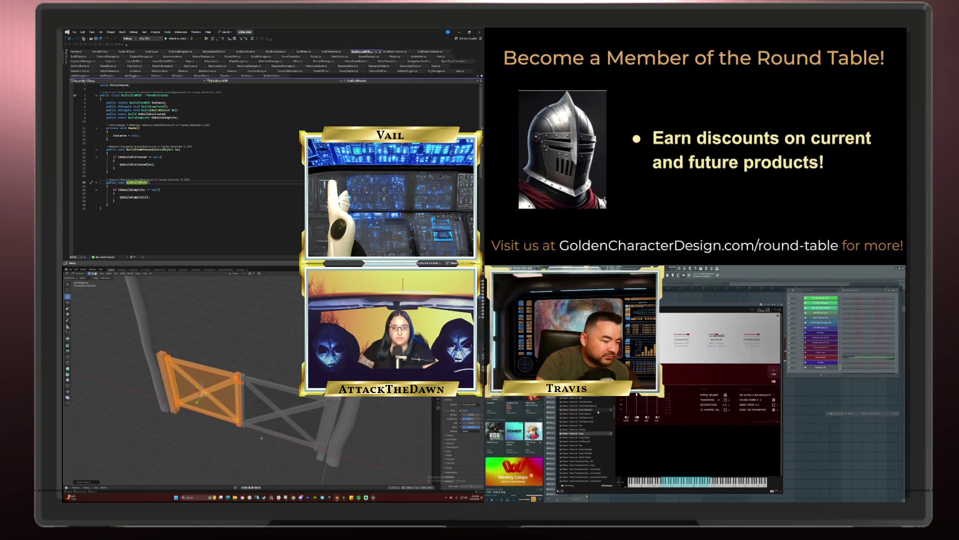
pyautogui.scroll(-5, 598, 412)
pyautogui.moveTo(242, 439); pyautogui.dragTo(279, 442, button='middle')
pyautogui.scroll(-5, 612, 429)
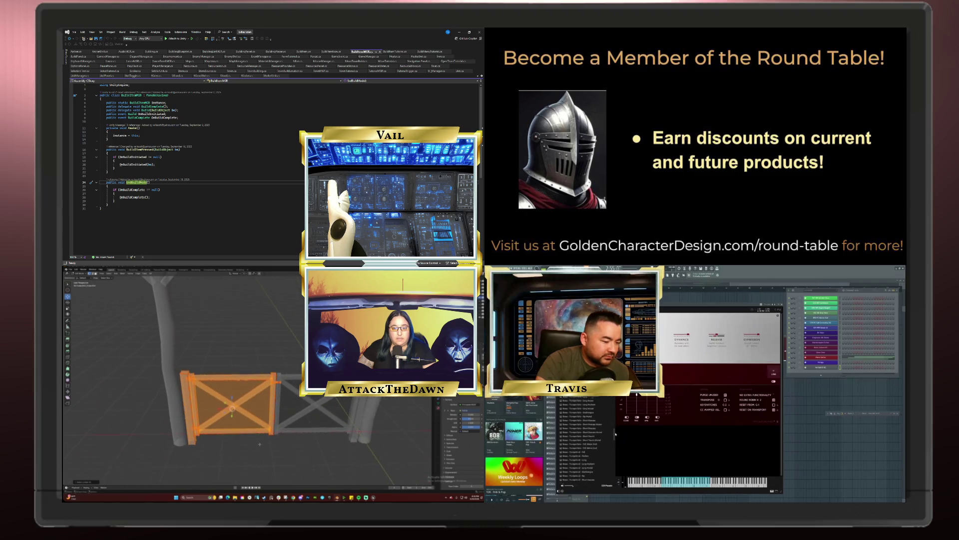
# Select the right gate panel instead and orbit closer around it
pyautogui.click(282, 429)
pyautogui.scroll(5, 571, 431)
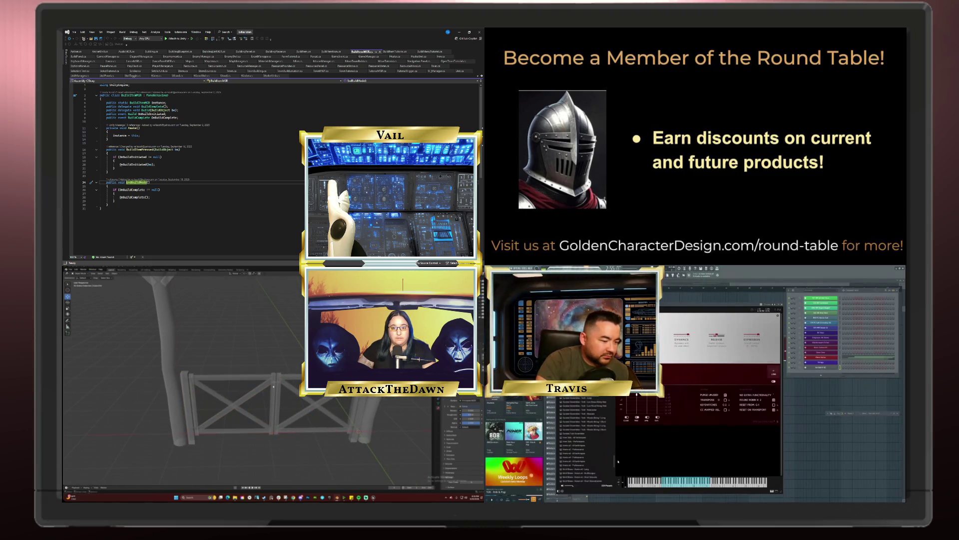
pyautogui.moveTo(282, 430)
pyautogui.mouseDown(button='middle')
pyautogui.moveTo(226, 419)
pyautogui.moveTo(313, 419)
pyautogui.moveTo(281, 398)
pyautogui.mouseUp(button='middle')
pyautogui.scroll(3, 587, 438)
pyautogui.scroll(3, 590, 440)
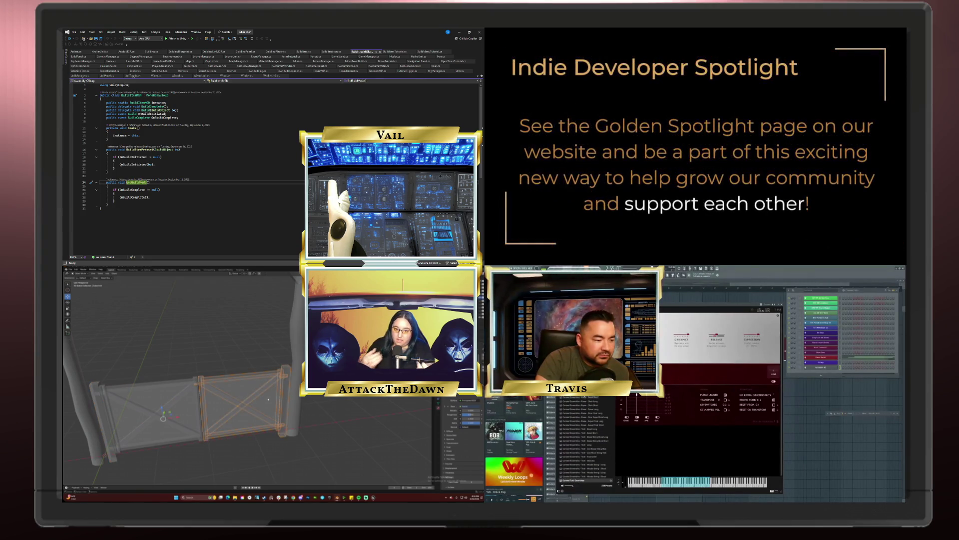
# Bring up the mixer with F9 and open an effect slot's choices
pyautogui.click(583, 402)
pyautogui.scroll(3, 583, 404)
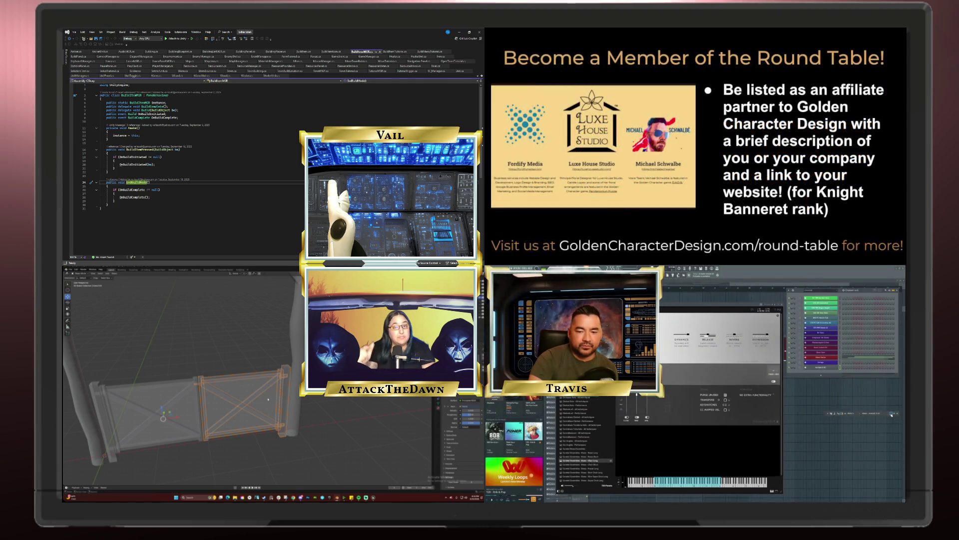
pyautogui.press('F9')
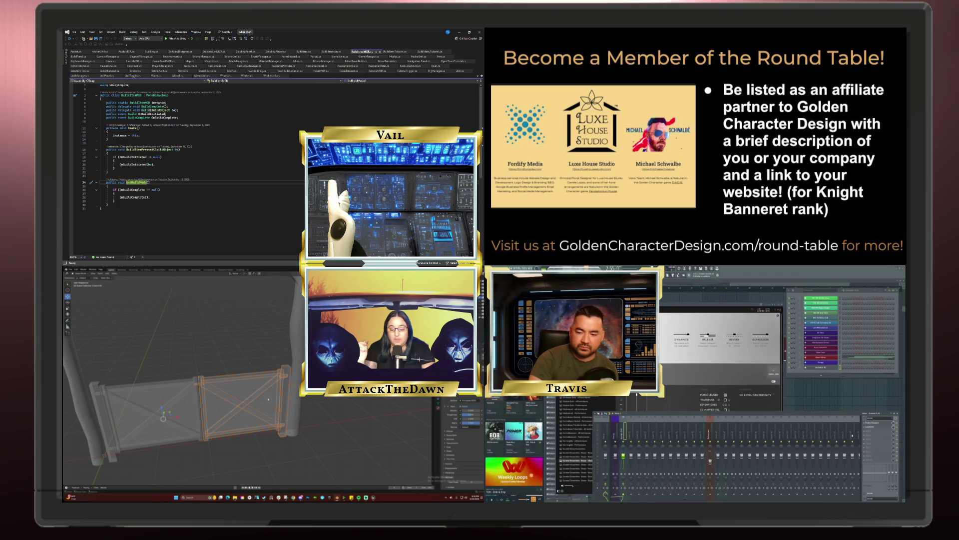
pyautogui.click(869, 425)
pyautogui.moveTo(871, 426)
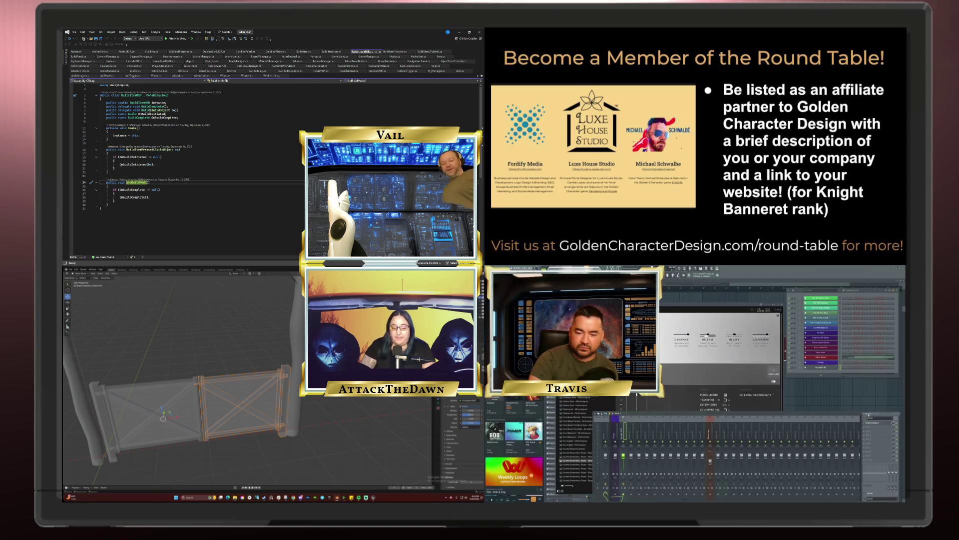
# Orbit closer to the fence at a lower angle, then deselect and reselect the gate panel
pyautogui.moveTo(249, 379)
pyautogui.mouseDown(button='middle')
pyautogui.moveTo(269, 378)
pyautogui.moveTo(221, 360)
pyautogui.moveTo(240, 370)
pyautogui.mouseUp(button='middle')
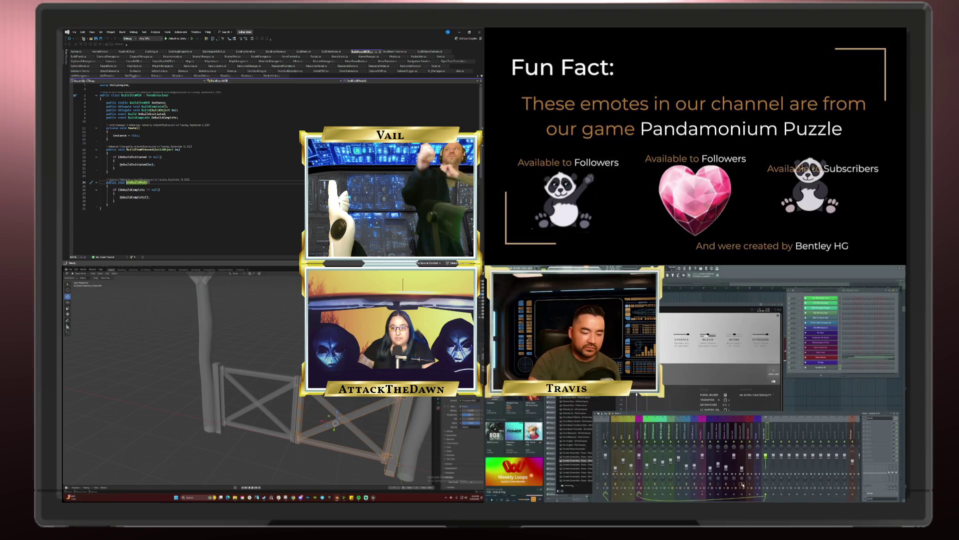
pyautogui.moveTo(240, 370)
pyautogui.mouseDown(button='middle')
pyautogui.moveTo(286, 385)
pyautogui.moveTo(295, 439)
pyautogui.mouseUp(button='middle')
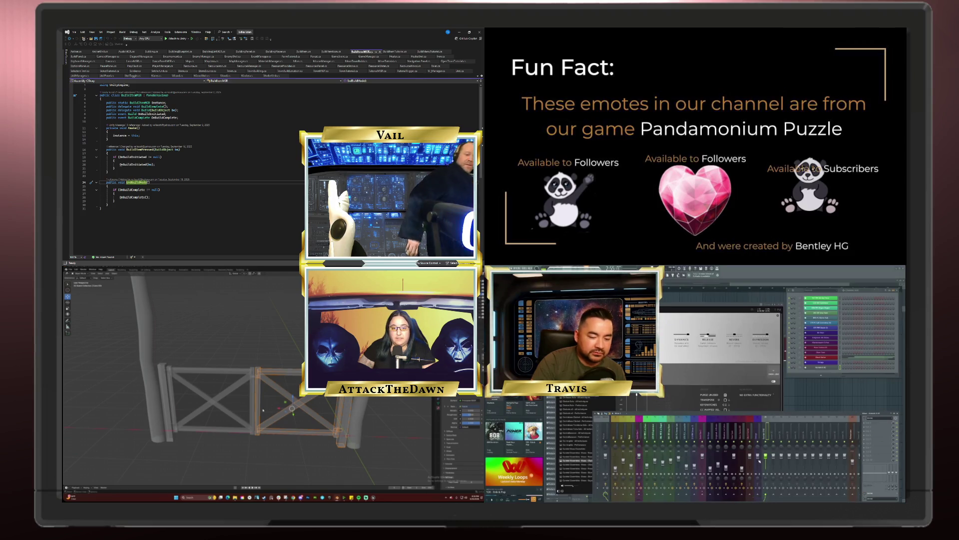
pyautogui.click(252, 344)
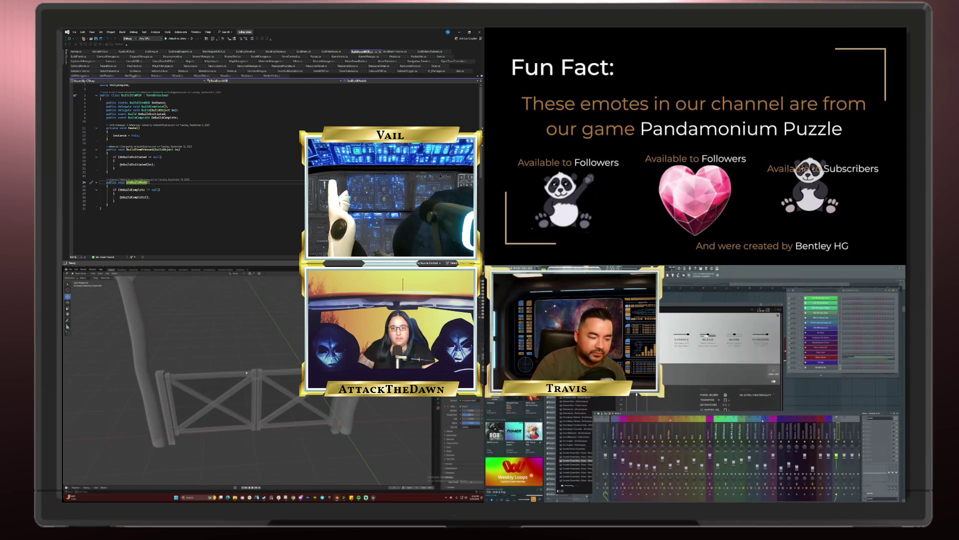
pyautogui.click(242, 371)
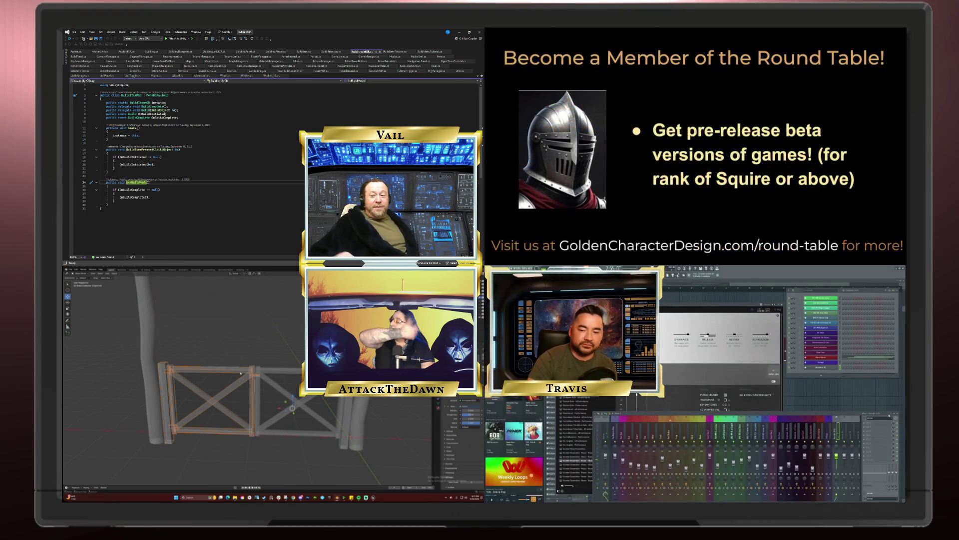
pyautogui.click(894, 414)
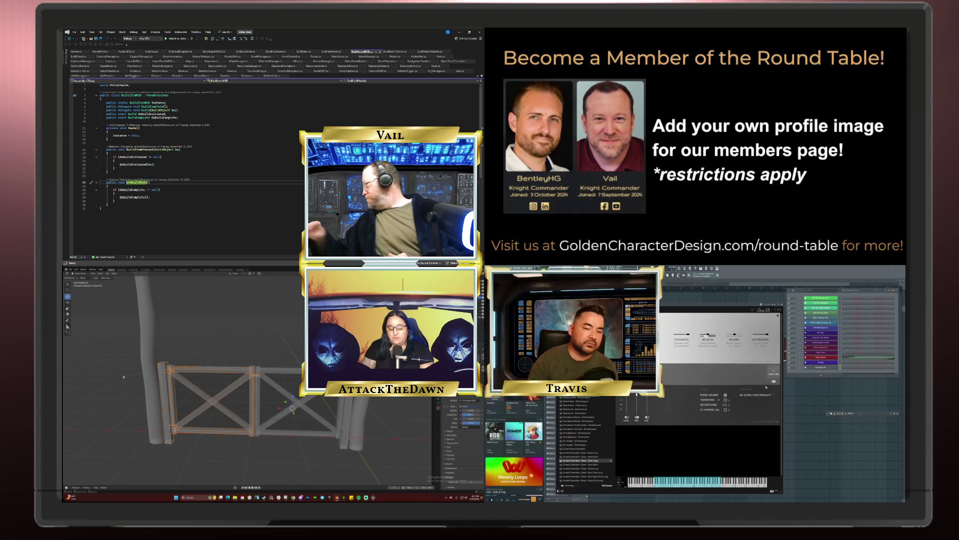
# Turn the view to face the fence squarely and select the left gate panel
pyautogui.press('F9')
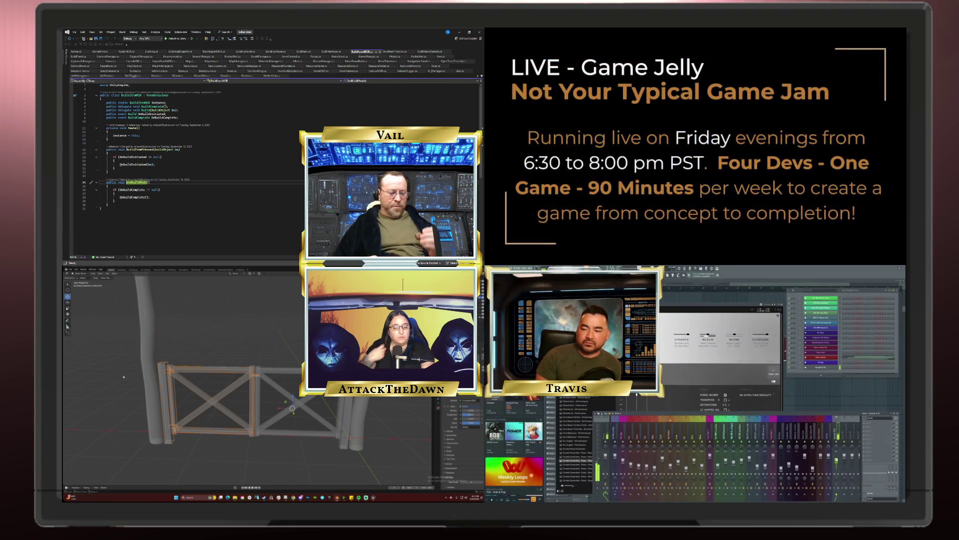
pyautogui.moveTo(190, 437); pyautogui.dragTo(205, 456, button='middle')
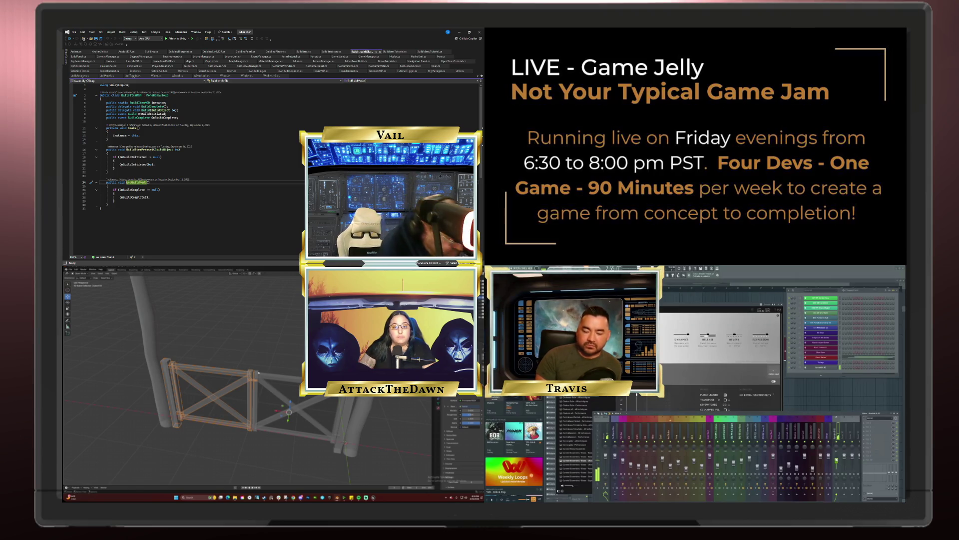
pyautogui.moveTo(274, 358)
pyautogui.mouseDown(button='middle')
pyautogui.moveTo(208, 354)
pyautogui.moveTo(229, 363)
pyautogui.moveTo(300, 357)
pyautogui.moveTo(270, 370)
pyautogui.mouseUp(button='middle')
pyautogui.click(280, 369)
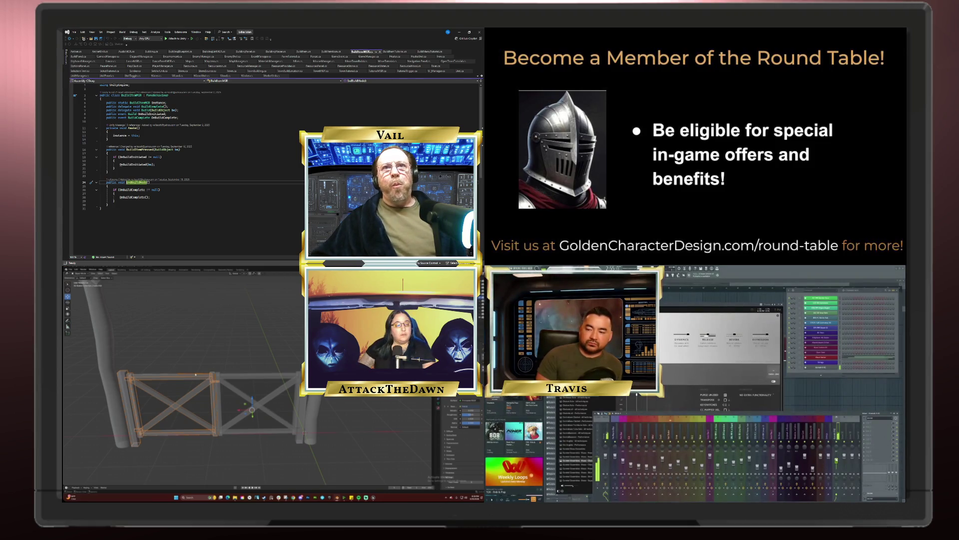
# Orbit to look down on the gate, then flip to the BuildMenuTutorial.cs and BuildingBlueprint.cs tabs
pyautogui.moveTo(202, 409); pyautogui.dragTo(194, 405, button='middle')
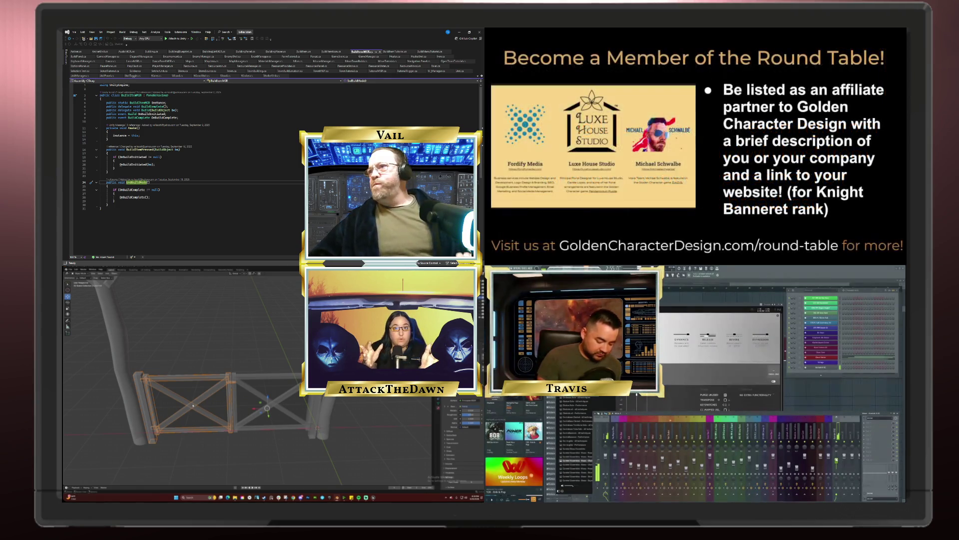
pyautogui.click(398, 53)
pyautogui.click(433, 53)
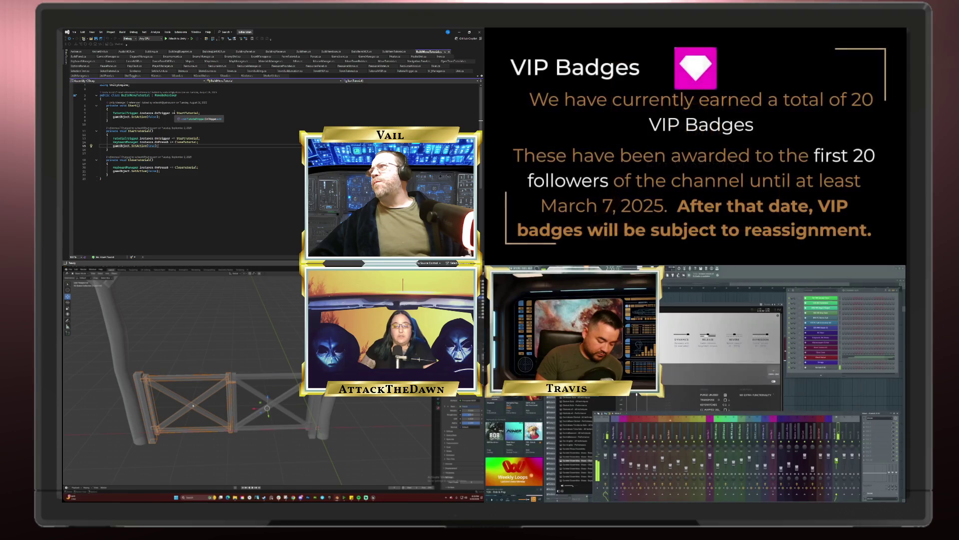
pyautogui.click(182, 52)
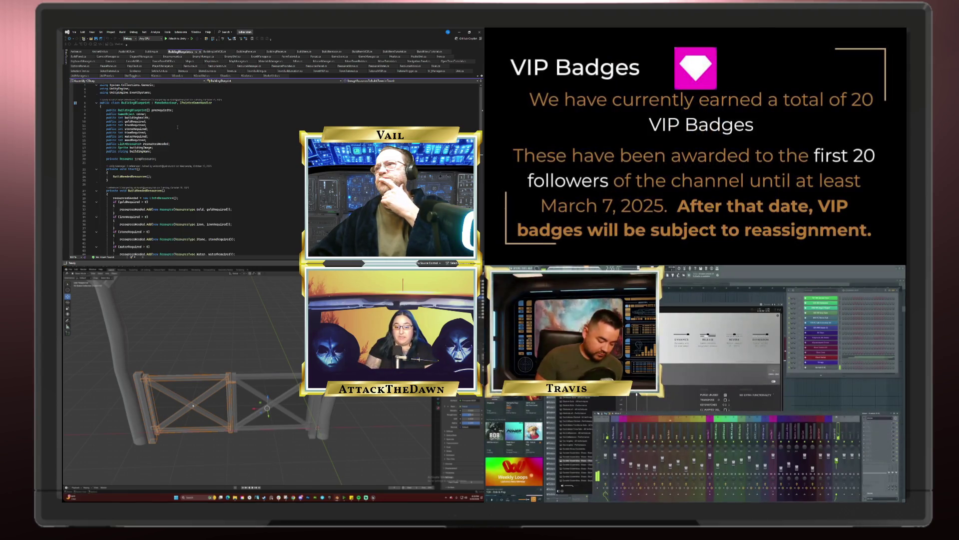
# Select the left gate panel, view Building.cs, and orbit the gate to a new angle
pyautogui.scroll(-1, 177, 127)
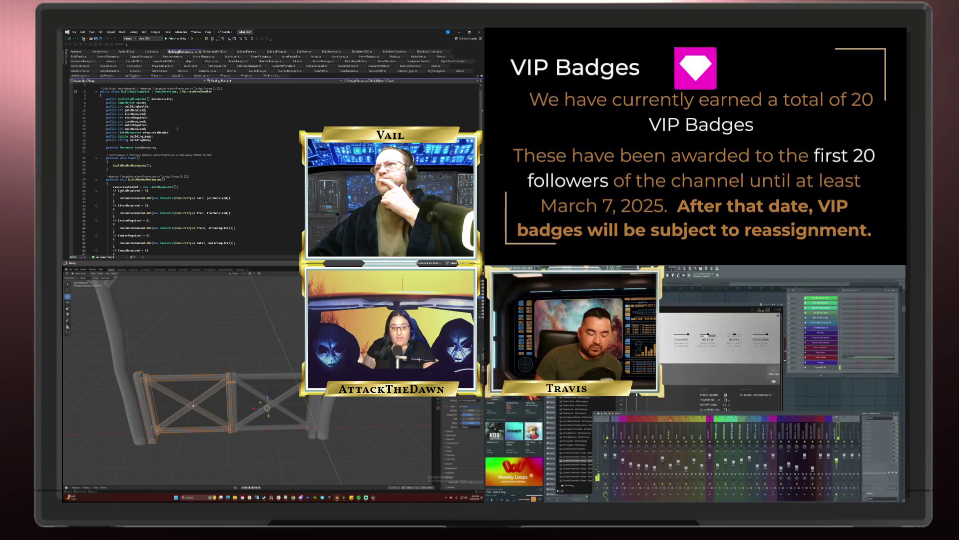
pyautogui.scroll(-15, 177, 129)
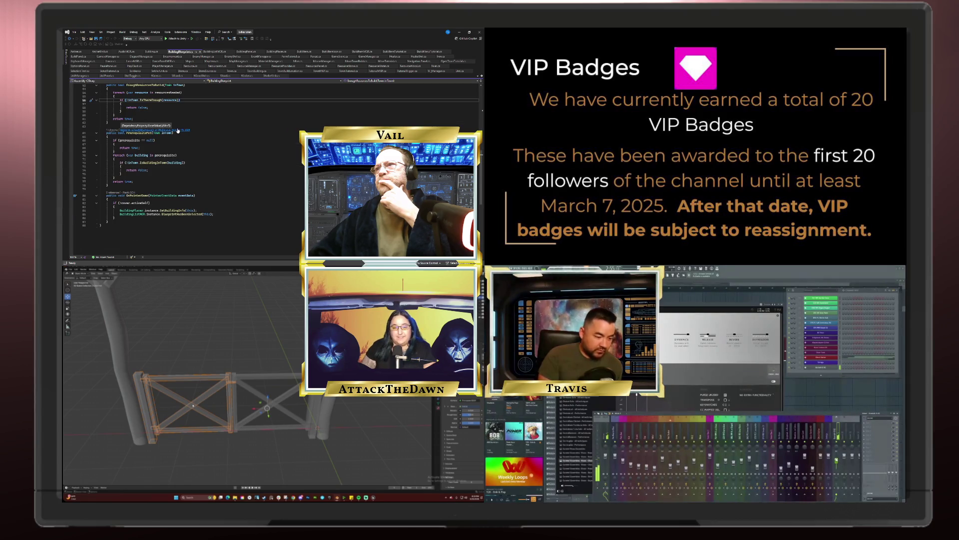
pyautogui.scroll(2, 186, 125)
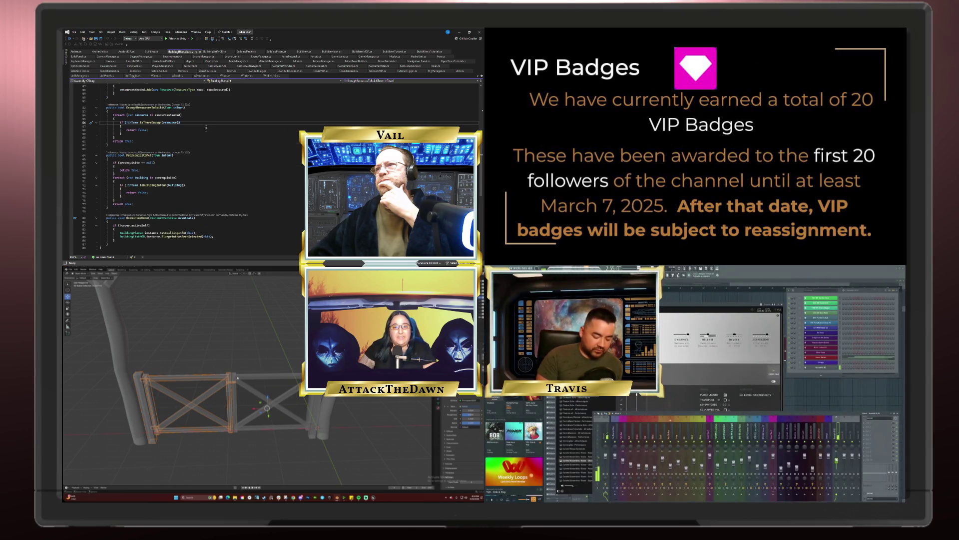
pyautogui.click(236, 376)
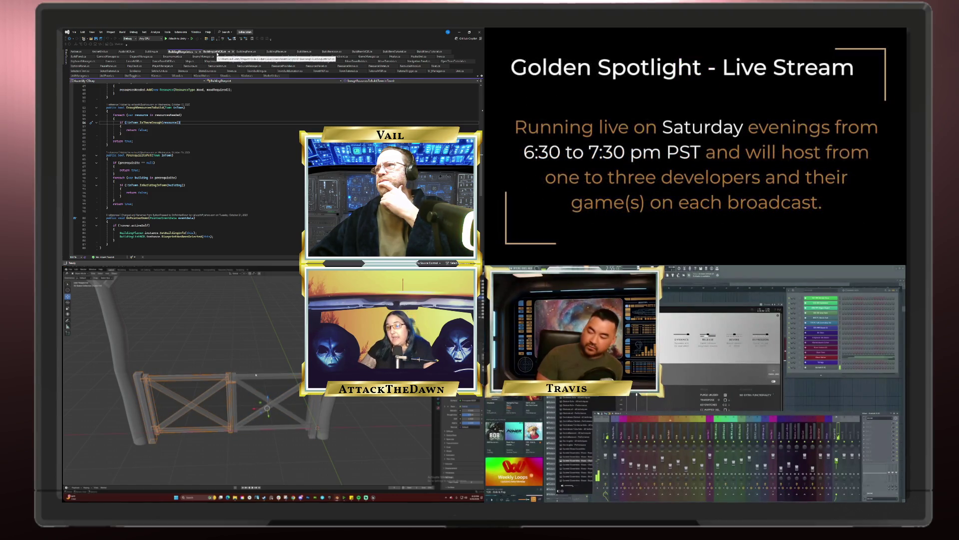
pyautogui.click(151, 51)
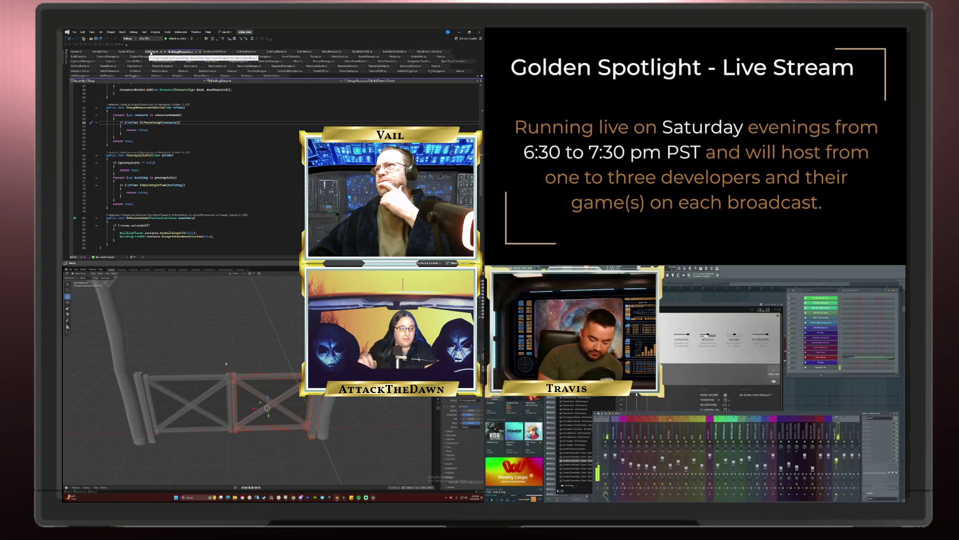
pyautogui.moveTo(174, 106)
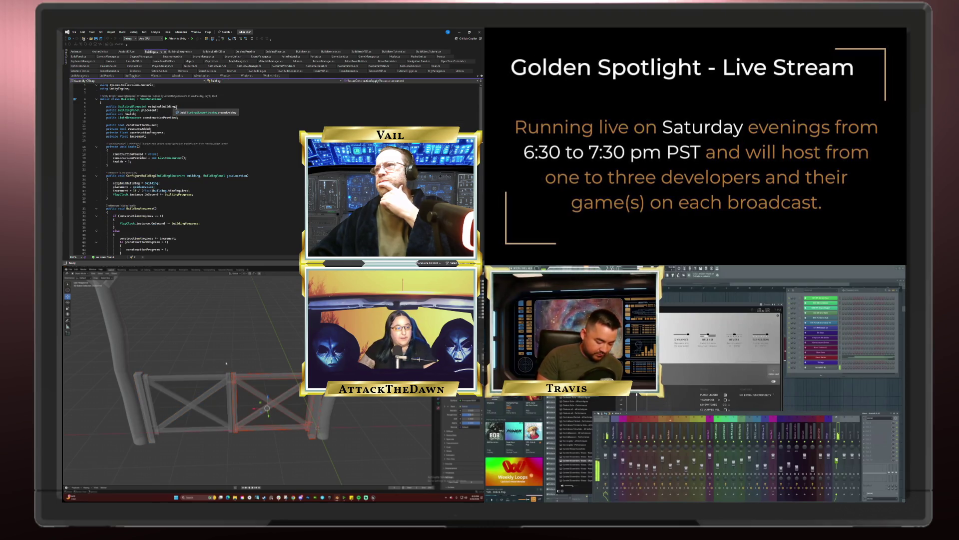
pyautogui.moveTo(226, 363)
pyautogui.mouseDown(button='middle')
pyautogui.moveTo(270, 364)
pyautogui.moveTo(235, 393)
pyautogui.moveTo(224, 386)
pyautogui.moveTo(240, 401)
pyautogui.mouseUp(button='middle')
# Scroll the code and switch with Ctrl+Tab to the BuildingBlueprint.cs file
pyautogui.scroll(-3, 170, 110)
pyautogui.scroll(-7, 169, 110)
pyautogui.scroll(-6, 170, 154)
pyautogui.scroll(-3, 169, 150)
pyautogui.scroll(-3, 170, 150)
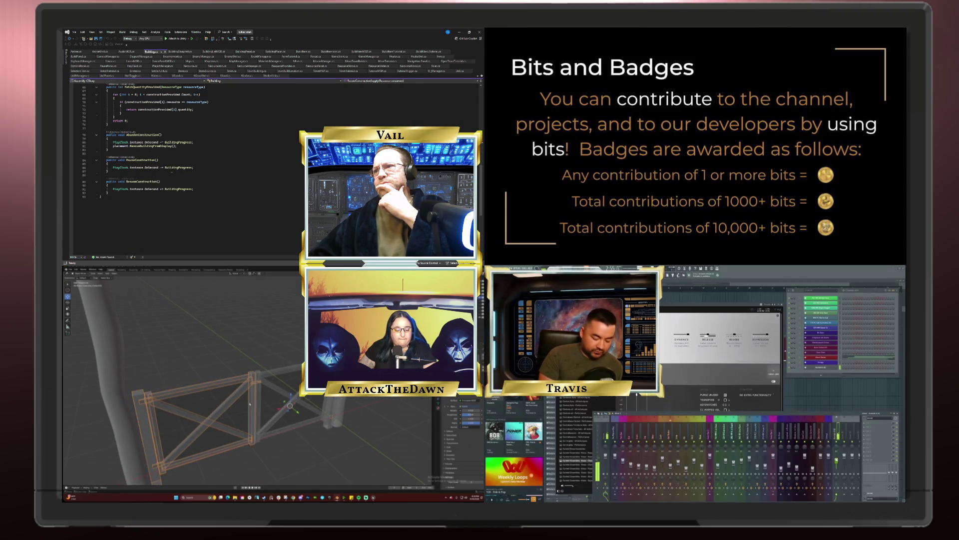
pyautogui.scroll(3, 175, 117)
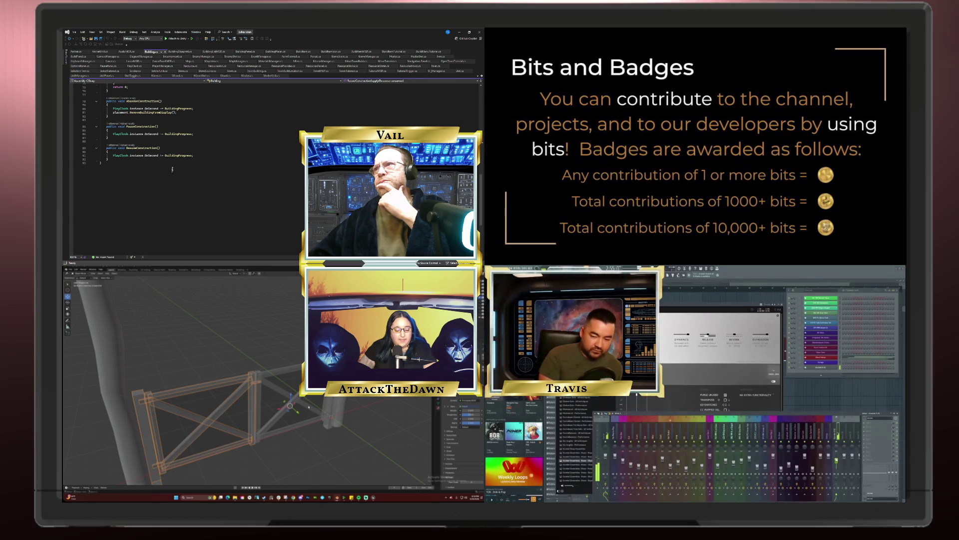
pyautogui.hotkey('ctrl', 'Tab')
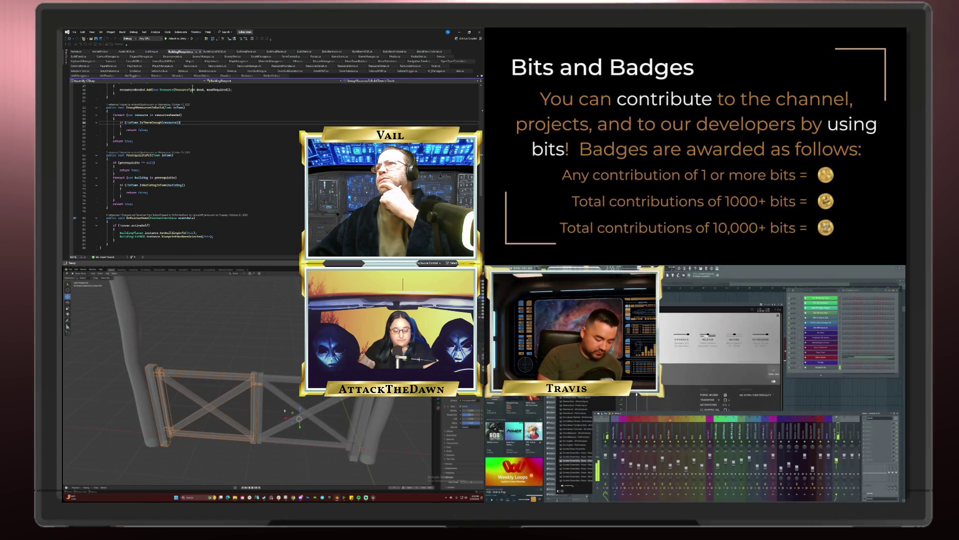
pyautogui.scroll(15, 200, 164)
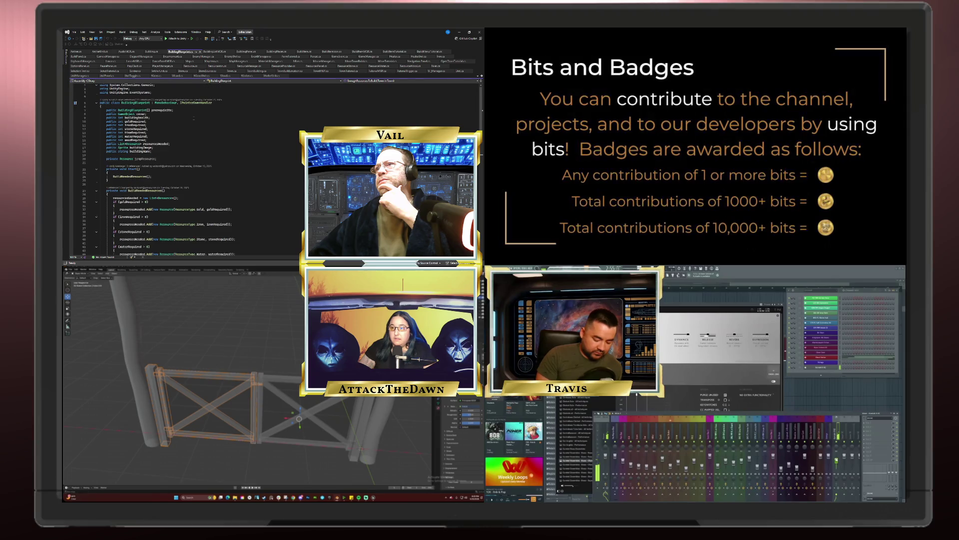
pyautogui.scroll(-1, 200, 165)
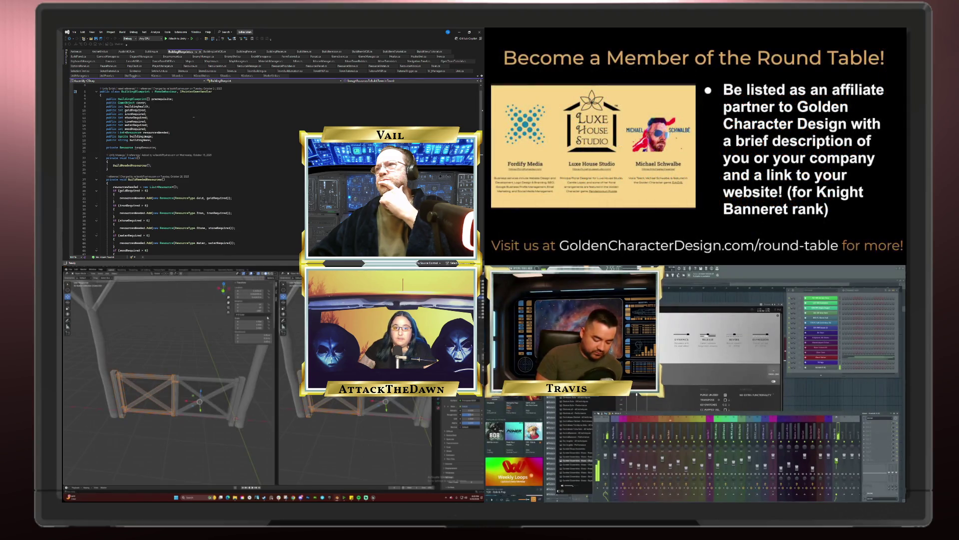
# Turn the second view area into a node editor
pyautogui.scroll(-9, 200, 165)
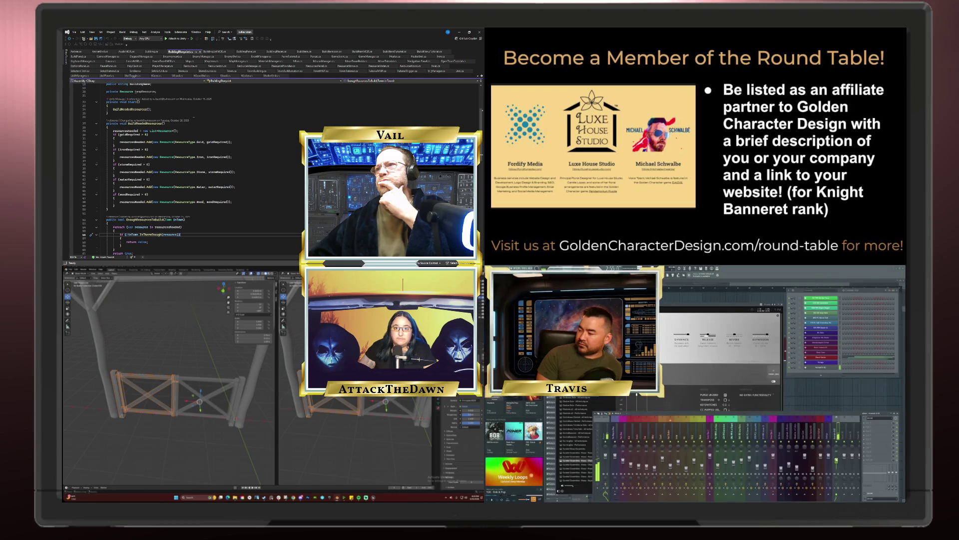
pyautogui.scroll(-6, 194, 116)
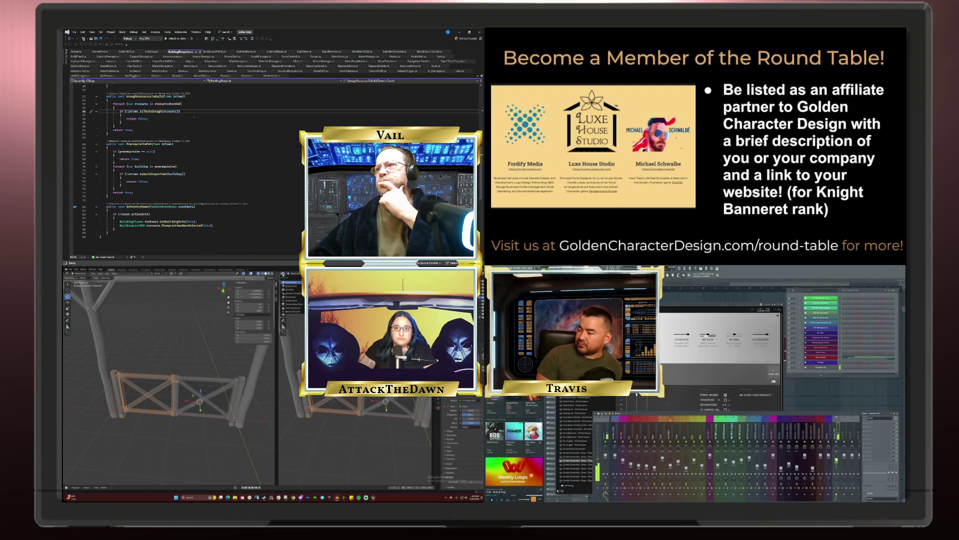
pyautogui.click(292, 299)
pyautogui.moveTo(170, 359); pyautogui.dragTo(175, 345, button='middle')
pyautogui.scroll(15, 200, 165)
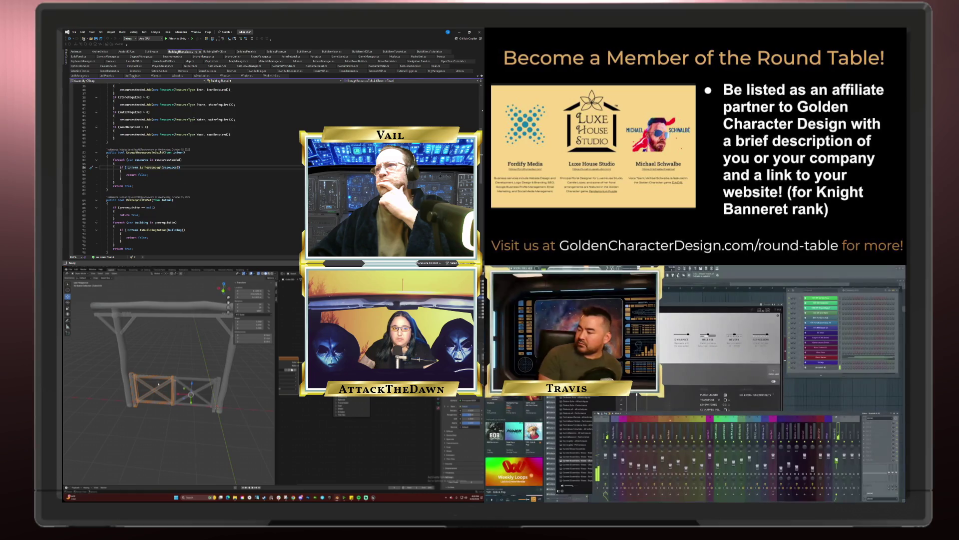
pyautogui.scroll(2, 193, 116)
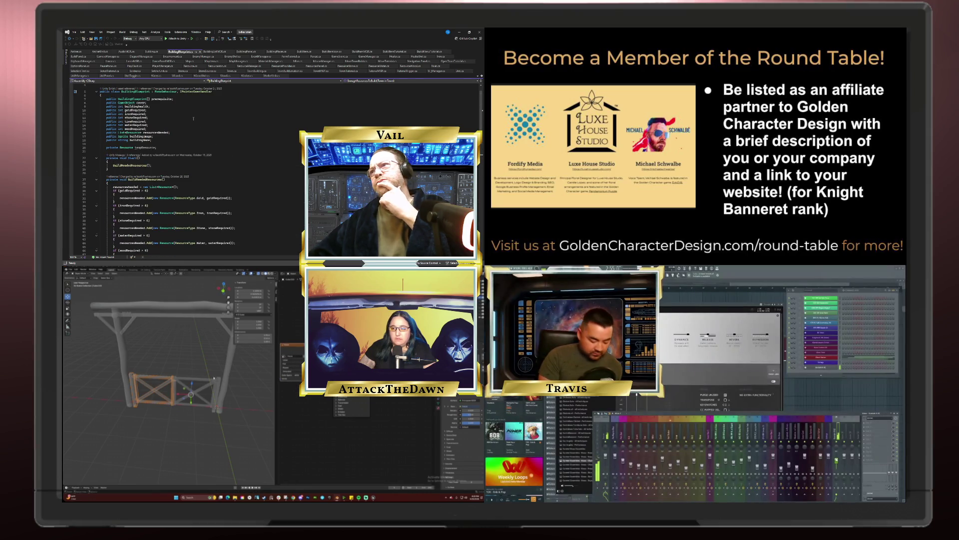
# Enter Edit Mode on the left gate panel and select its top-right corner vertex
pyautogui.press('Tab')
pyautogui.click(171, 377)
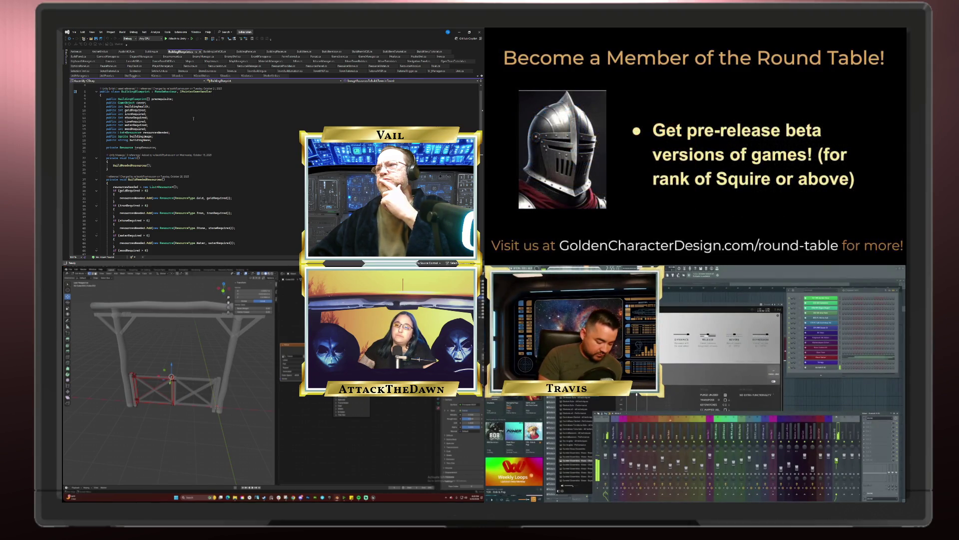
pyautogui.scroll(-8, 194, 118)
pyautogui.scroll(9, 193, 118)
pyautogui.click(151, 51)
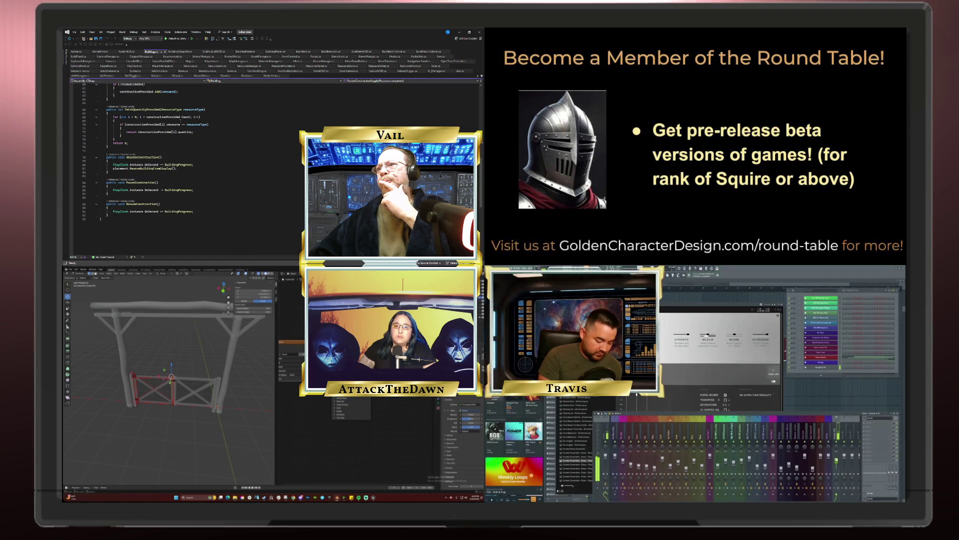
pyautogui.scroll(2, 135, 438)
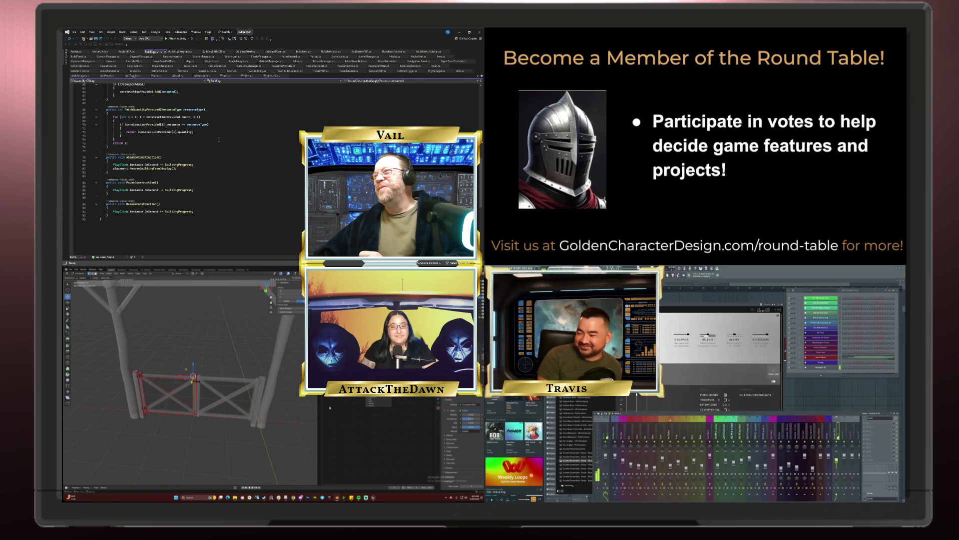
pyautogui.scroll(12, 218, 139)
pyautogui.scroll(7, 220, 137)
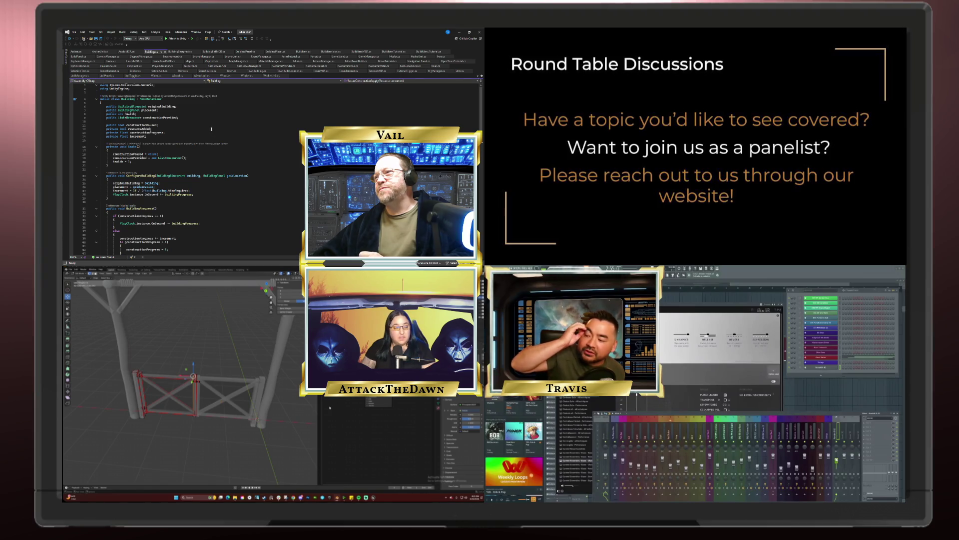
pyautogui.scroll(-1, 211, 129)
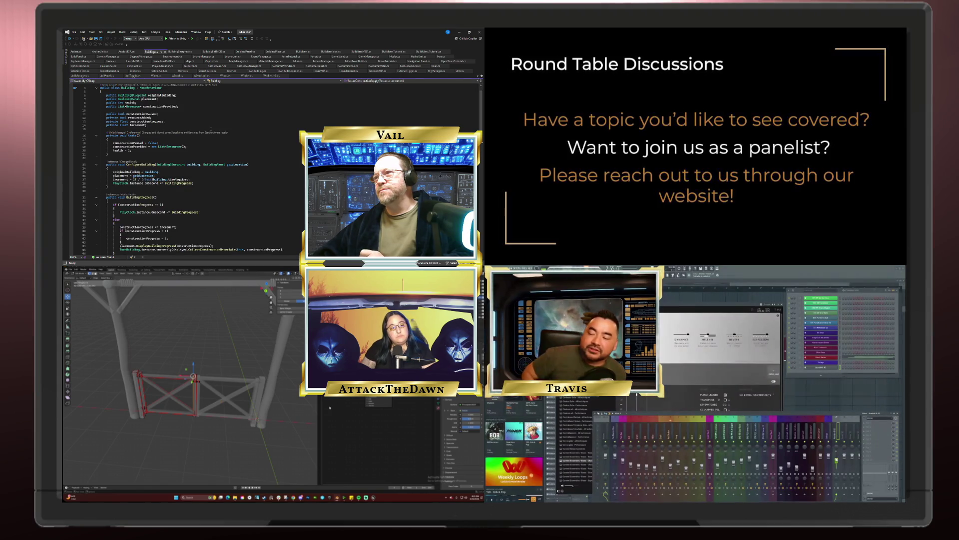
pyautogui.scroll(-4, 211, 128)
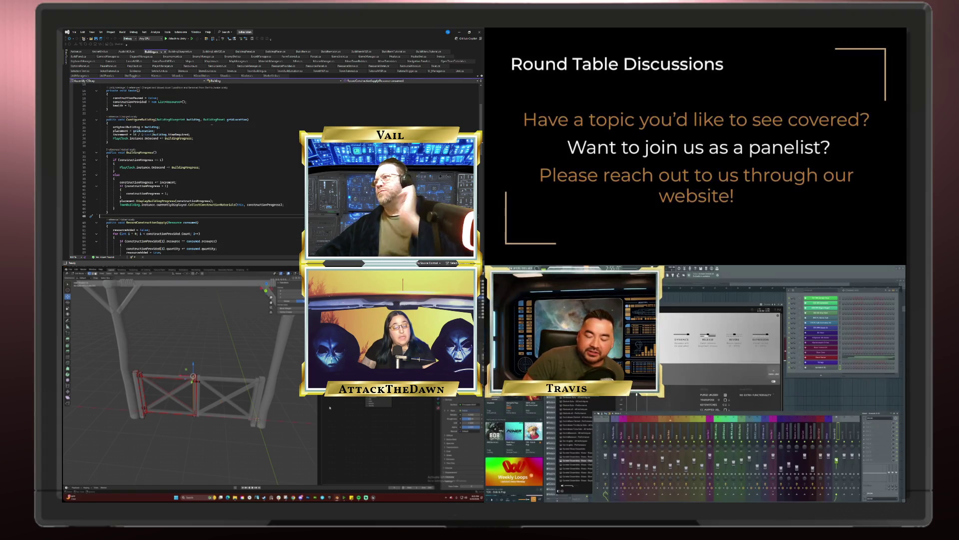
pyautogui.scroll(5, 212, 124)
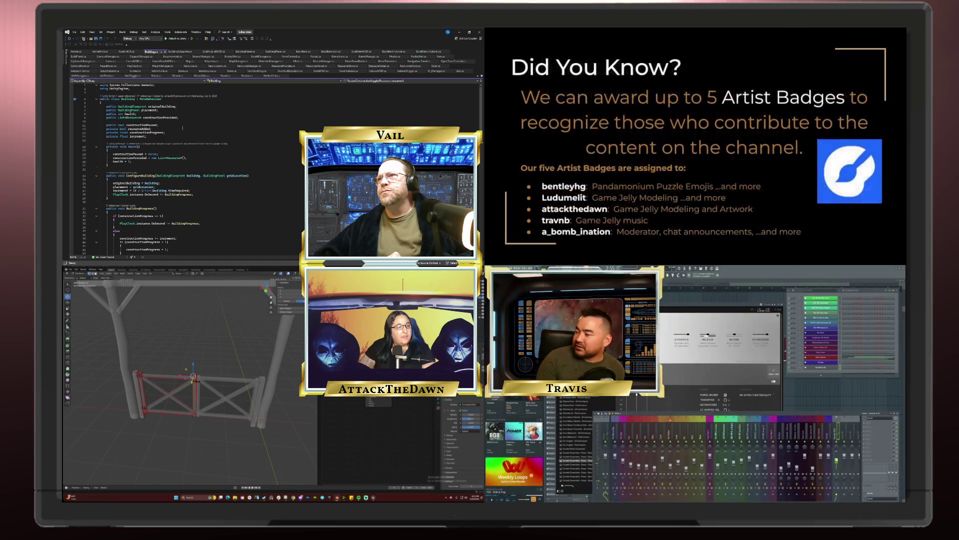
pyautogui.scroll(-1, 182, 128)
pyautogui.scroll(-3, 182, 127)
pyautogui.scroll(-14, 183, 127)
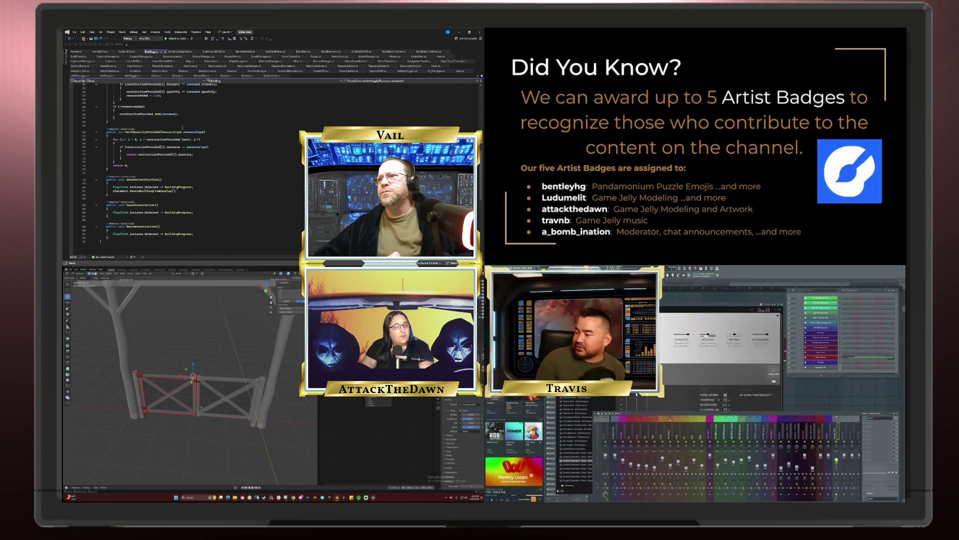
pyautogui.scroll(4, 182, 127)
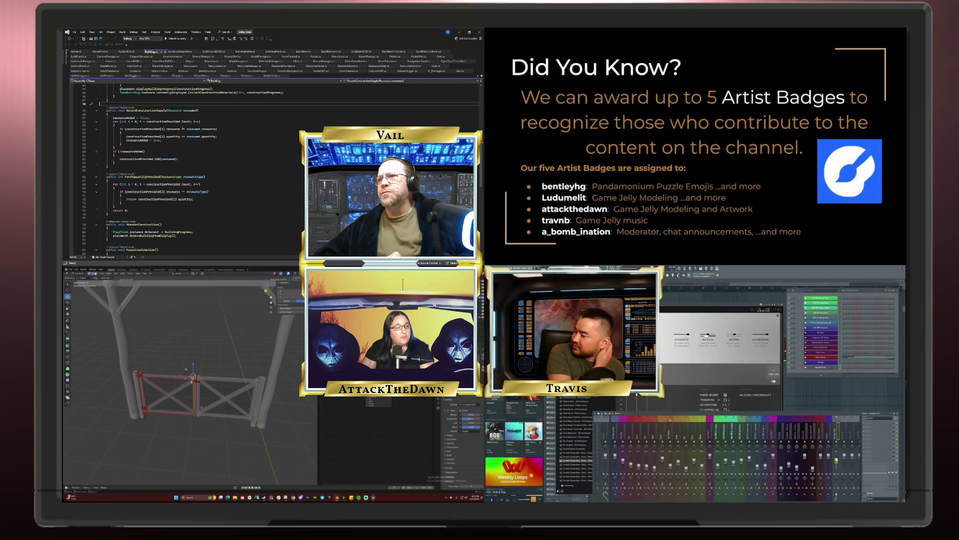
pyautogui.scroll(14, 183, 128)
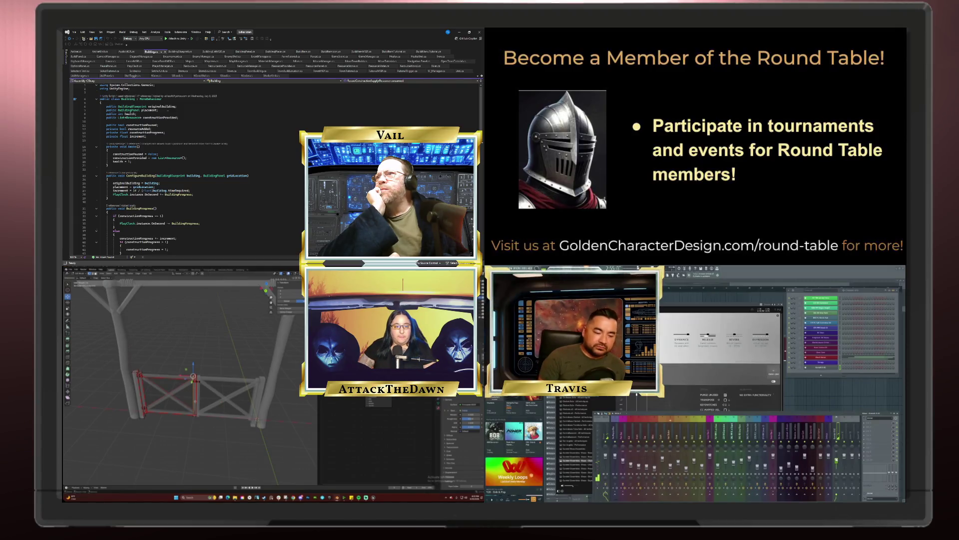
pyautogui.scroll(2, 130, 401)
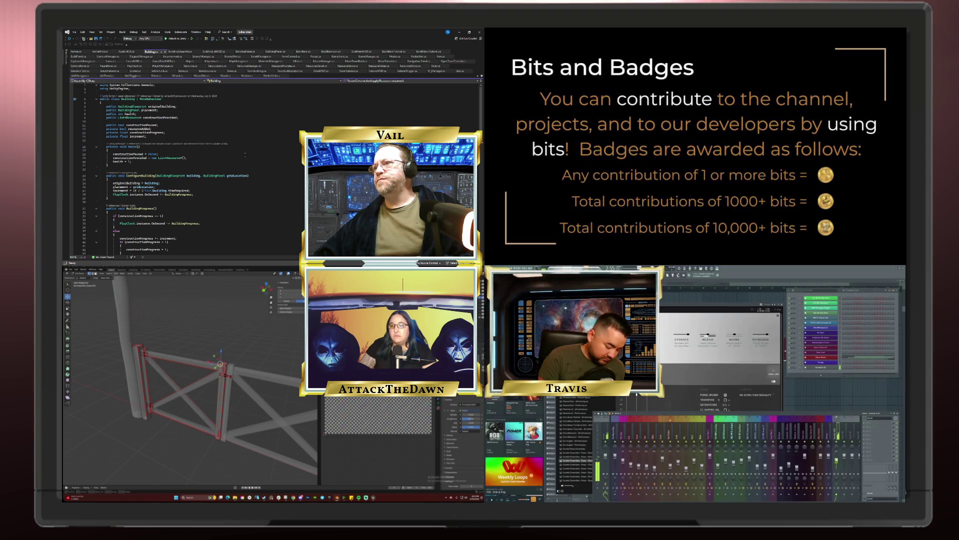
pyautogui.scroll(-20, 193, 122)
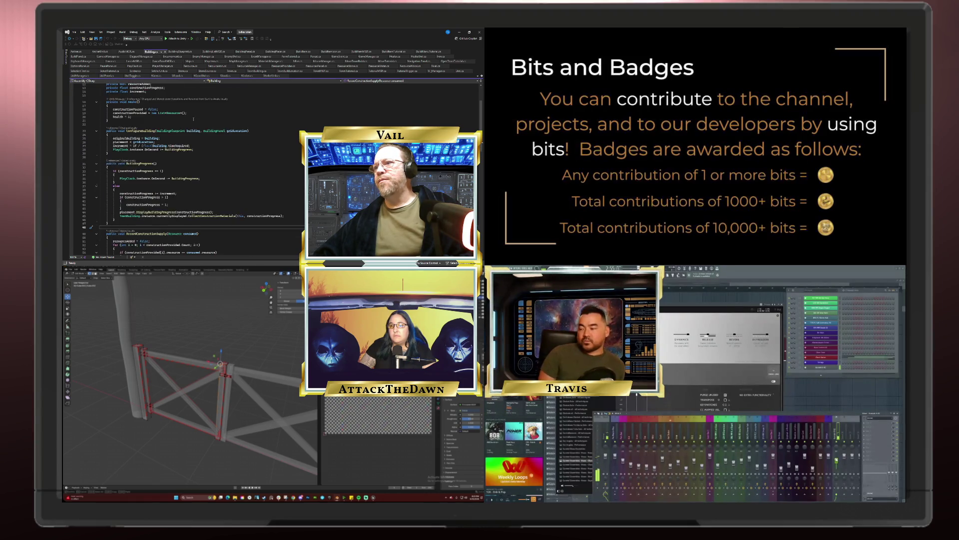
pyautogui.scroll(14, 193, 118)
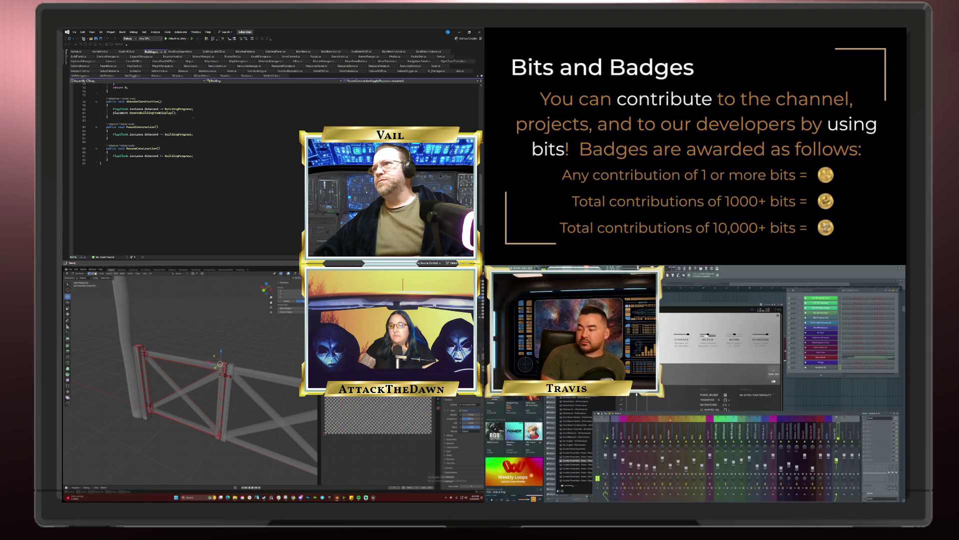
pyautogui.scroll(10, 194, 117)
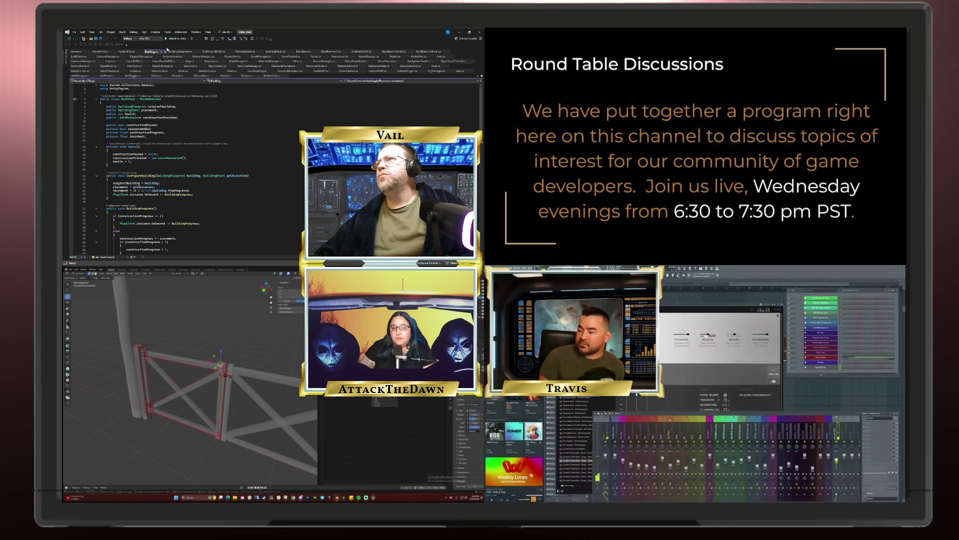
# Switch back to the BuildingBlueprint.cs file and scroll through its code
pyautogui.click(181, 52)
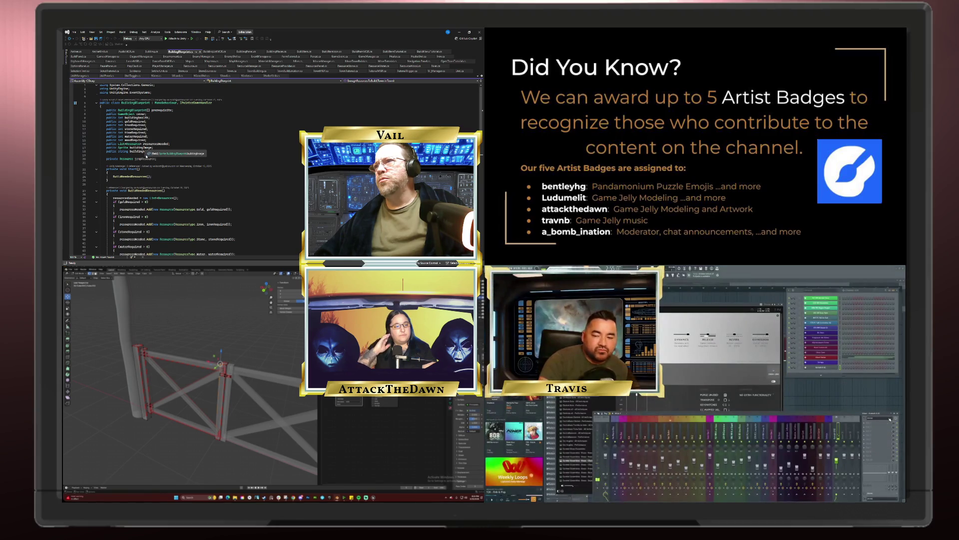
pyautogui.press('F9')
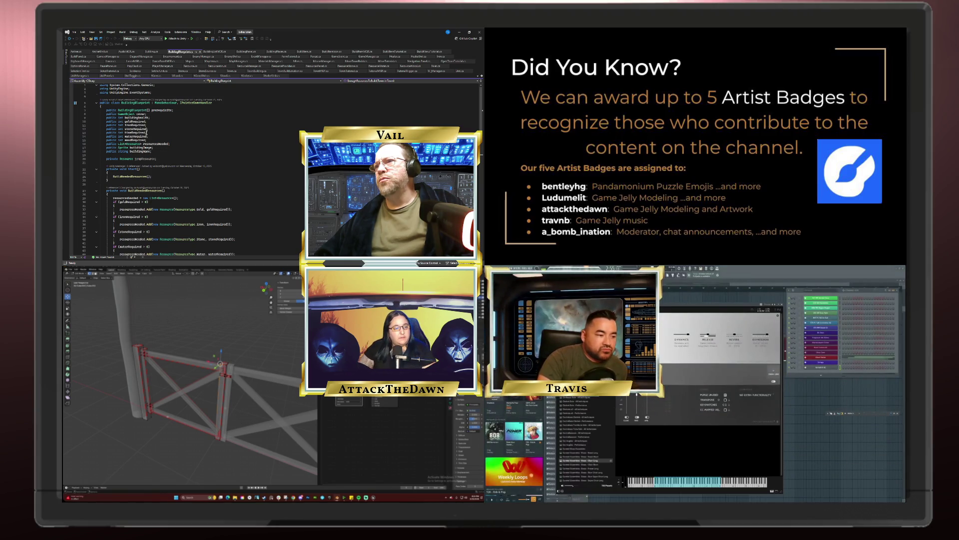
pyautogui.moveTo(165, 144)
pyautogui.scroll(-4, 161, 146)
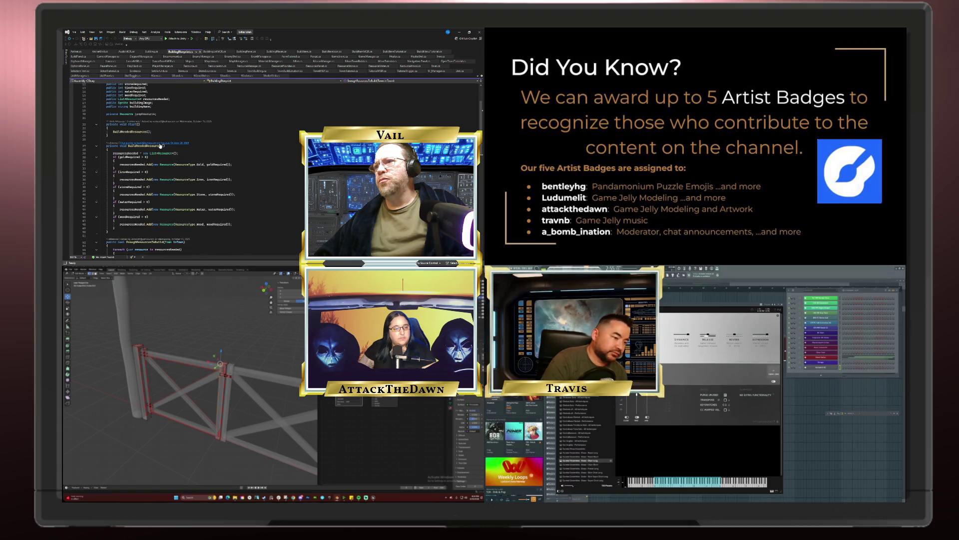
pyautogui.scroll(4, 160, 146)
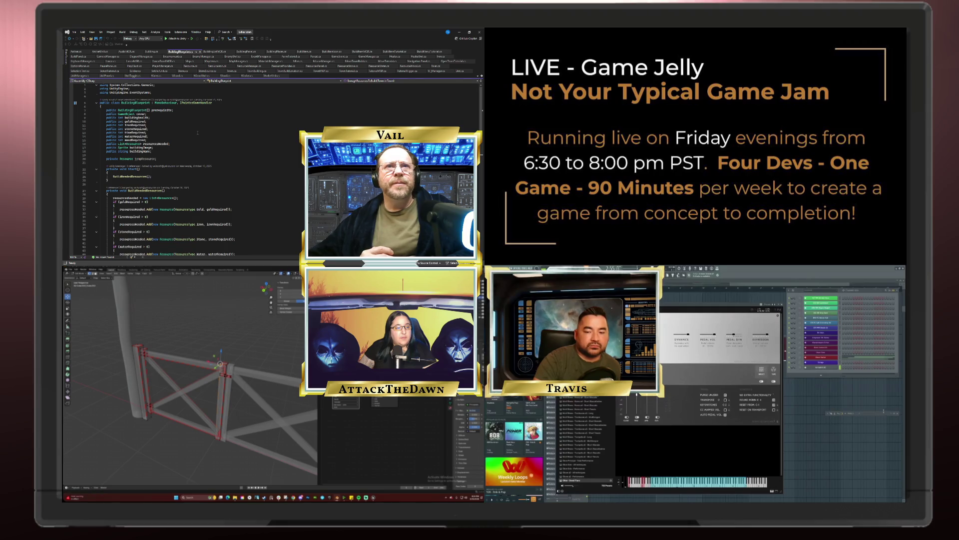
# Select the whole gate mesh with A, then scroll down to the resource-checking methods
pyautogui.press('F9')
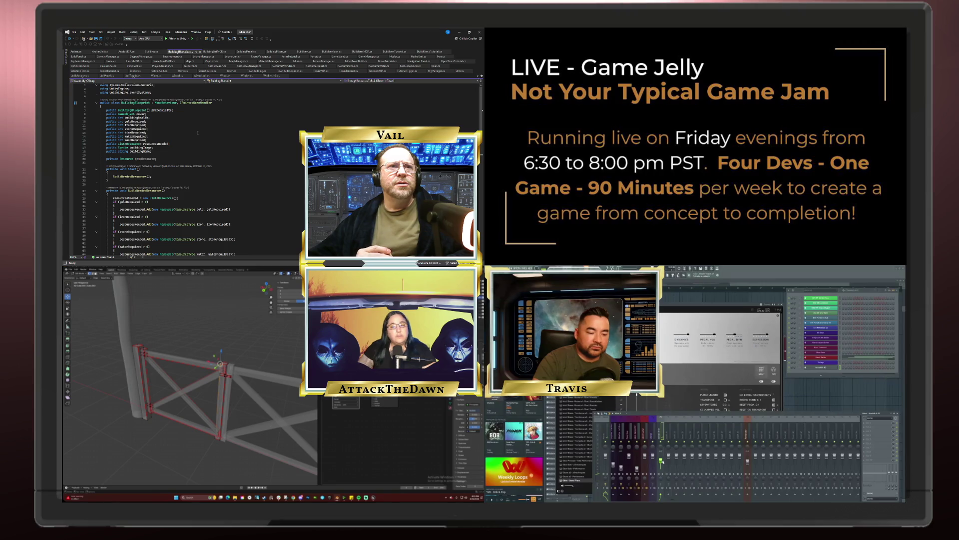
pyautogui.rightClick(661, 446)
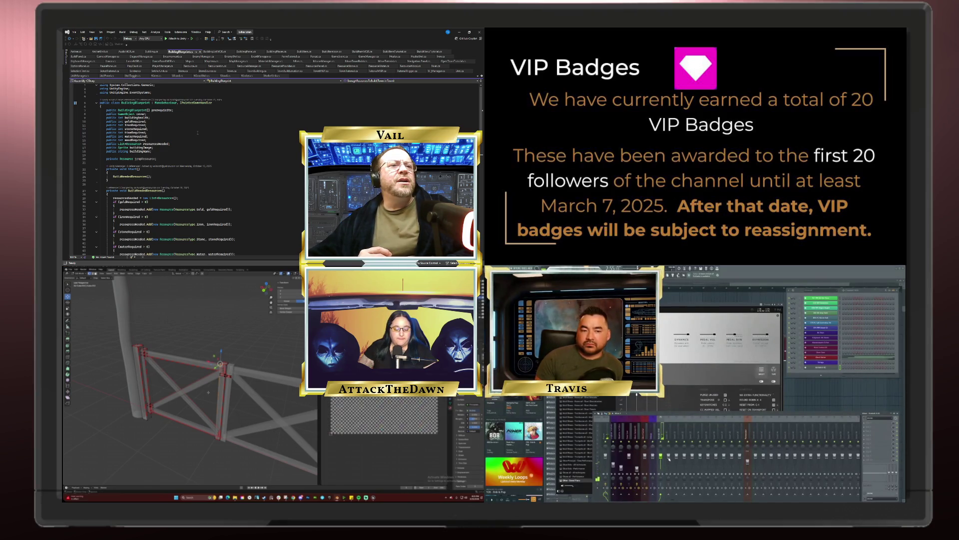
pyautogui.press('a')
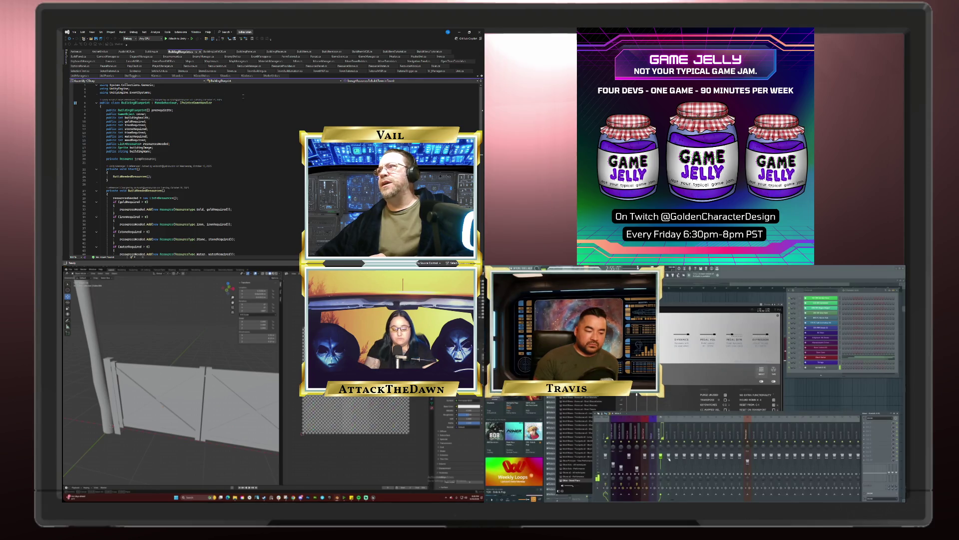
pyautogui.scroll(-6, 232, 107)
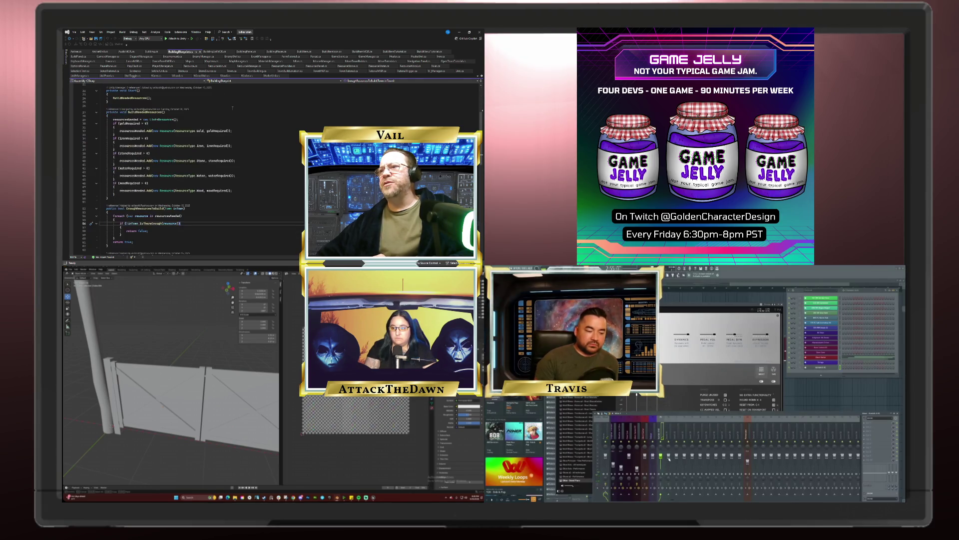
# Scroll the class file back to line 1, frame the whole gate, and enter Edit Mode
pyautogui.scroll(6, 232, 108)
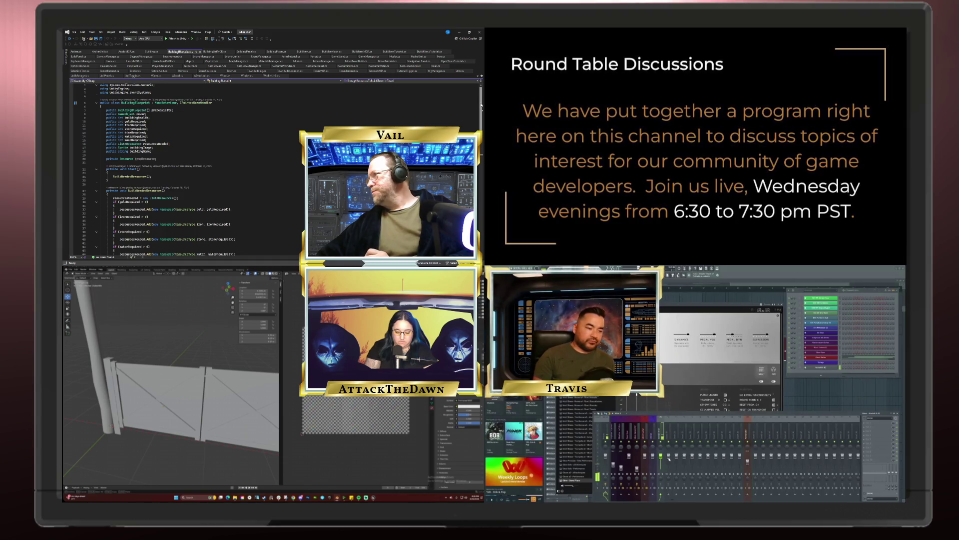
pyautogui.scroll(-4, 482, 105)
pyautogui.moveTo(482, 131); pyautogui.dragTo(483, 183)
pyautogui.scroll(3, 483, 183)
pyautogui.scroll(15, 407, 123)
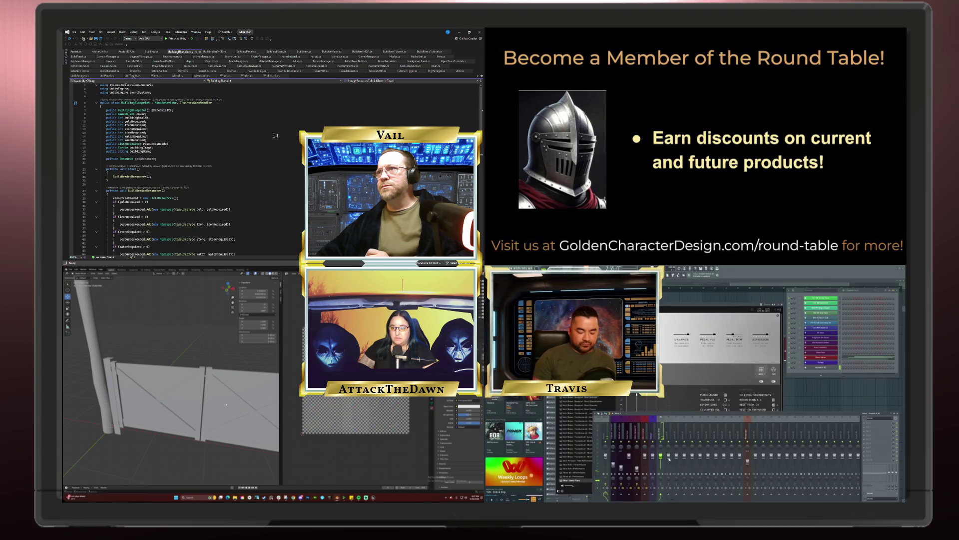
pyautogui.moveTo(225, 405); pyautogui.dragTo(280, 397, button='middle')
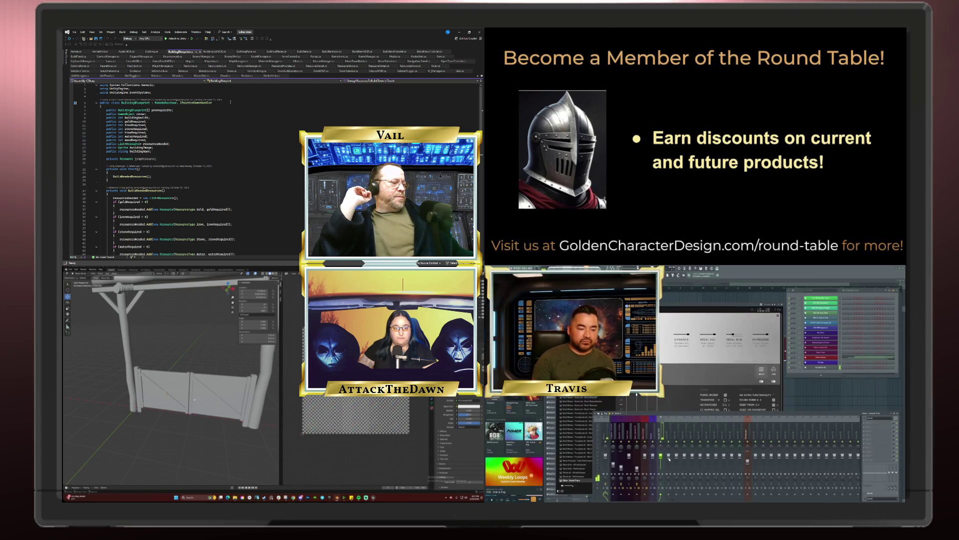
pyautogui.press('Tab')
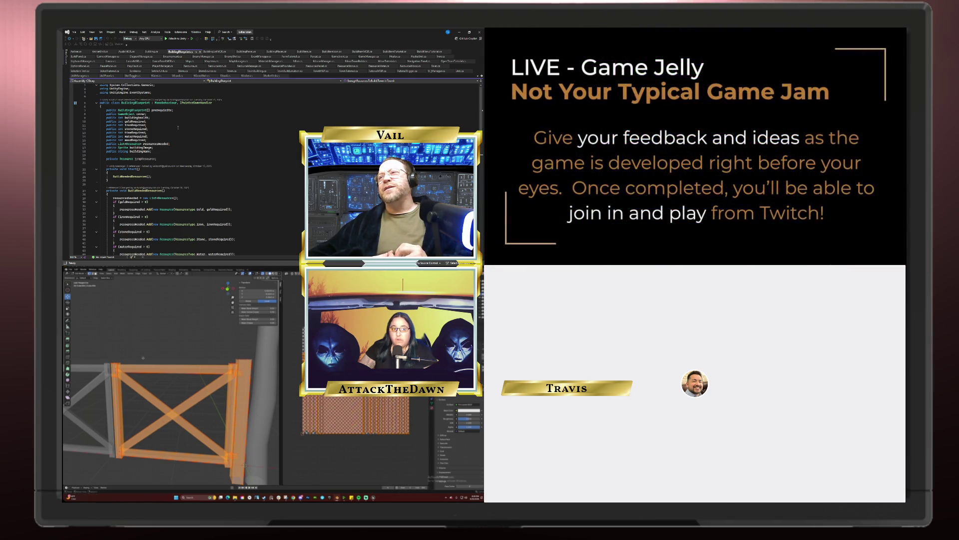
# Select all of the wedge mesh, then orbit out to view it beside the grey frame
pyautogui.moveTo(143, 357)
pyautogui.mouseDown(button='middle')
pyautogui.moveTo(175, 339)
pyautogui.moveTo(171, 370)
pyautogui.moveTo(204, 408)
pyautogui.mouseUp(button='middle')
pyautogui.moveTo(226, 376)
pyautogui.mouseDown(button='middle')
pyautogui.moveTo(171, 390)
pyautogui.moveTo(129, 418)
pyautogui.moveTo(245, 408)
pyautogui.mouseUp(button='middle')
pyautogui.scroll(-5, 245, 408)
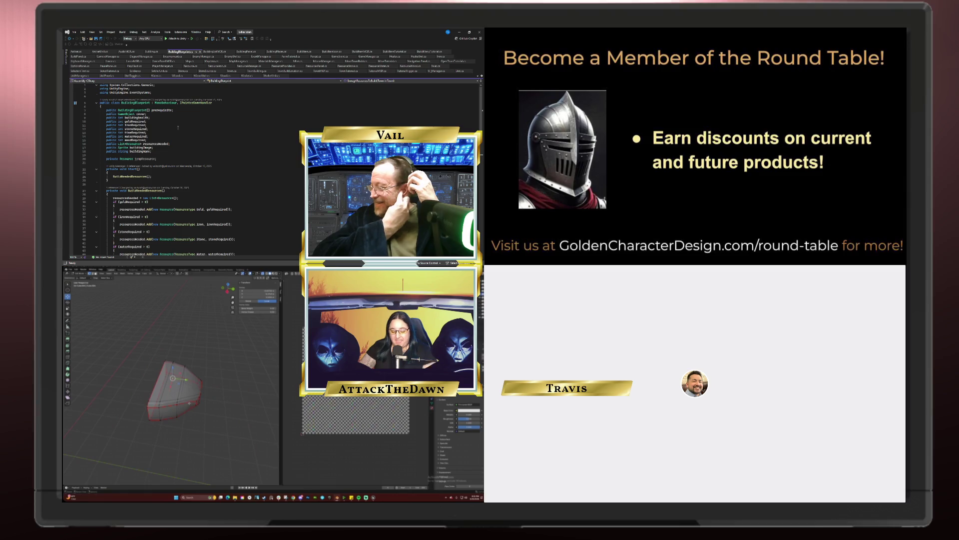
pyautogui.press('a')
pyautogui.scroll(-5, 164, 395)
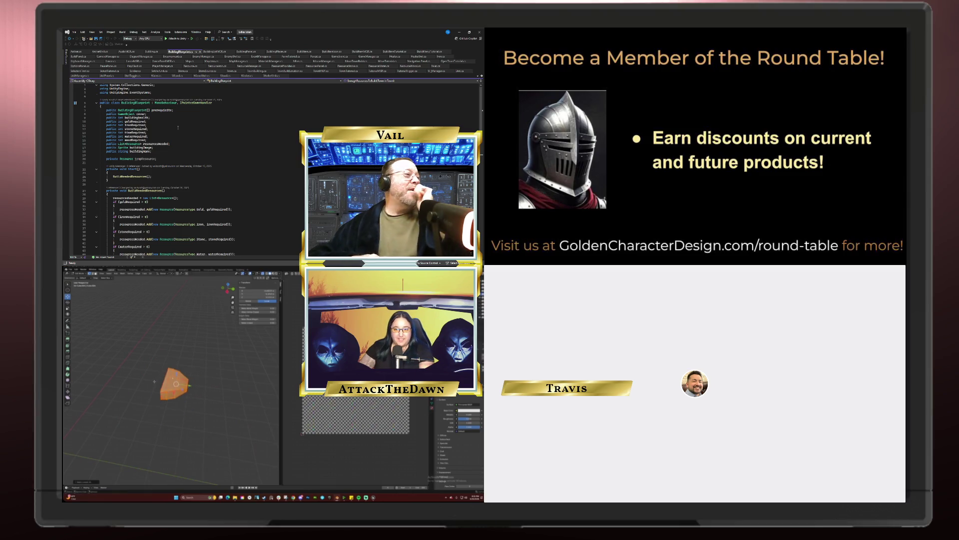
pyautogui.moveTo(172, 401); pyautogui.dragTo(191, 394, button='middle')
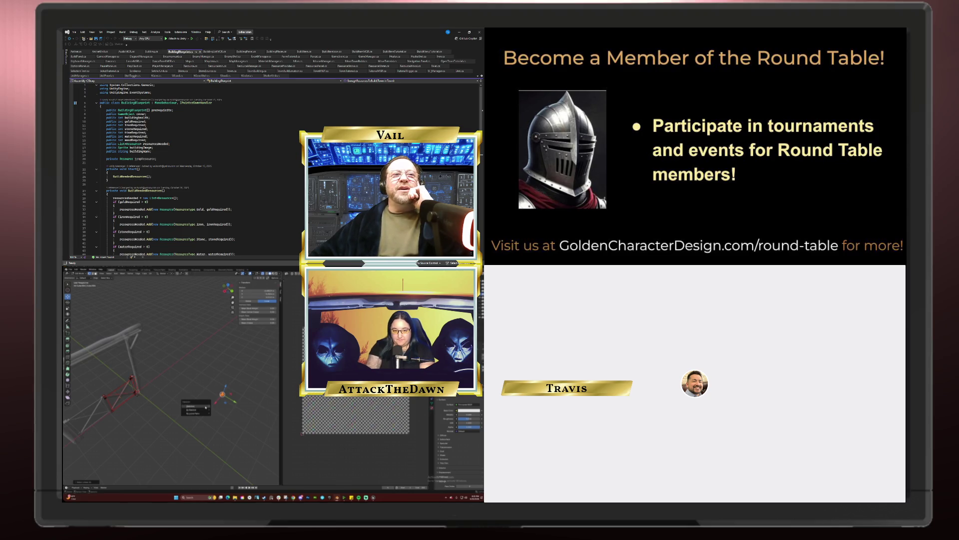
# Deselect the current object, undo that, and clear the selection after a slight orbit
pyautogui.click(205, 407)
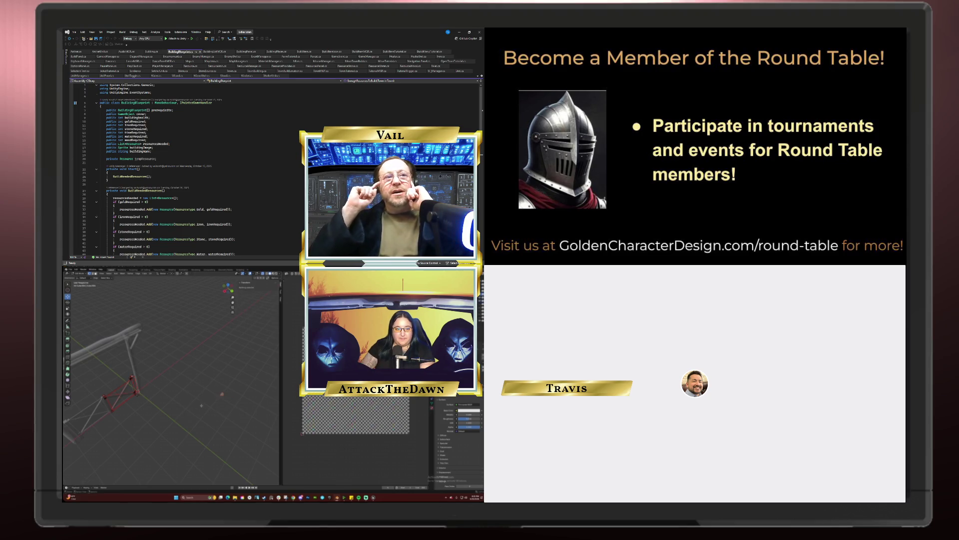
pyautogui.hotkey('ctrl', 'z')
pyautogui.moveTo(131, 438); pyautogui.dragTo(150, 427, button='middle')
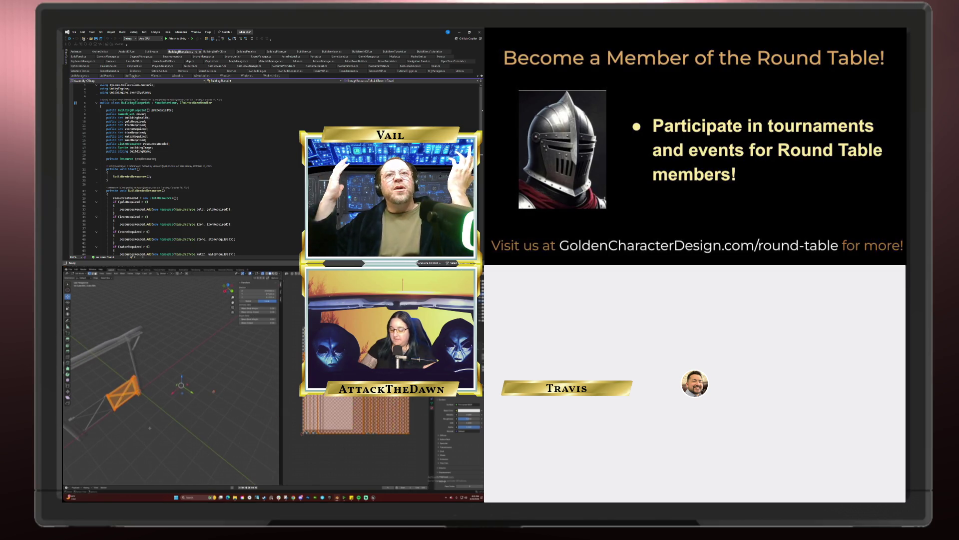
pyautogui.click(152, 429)
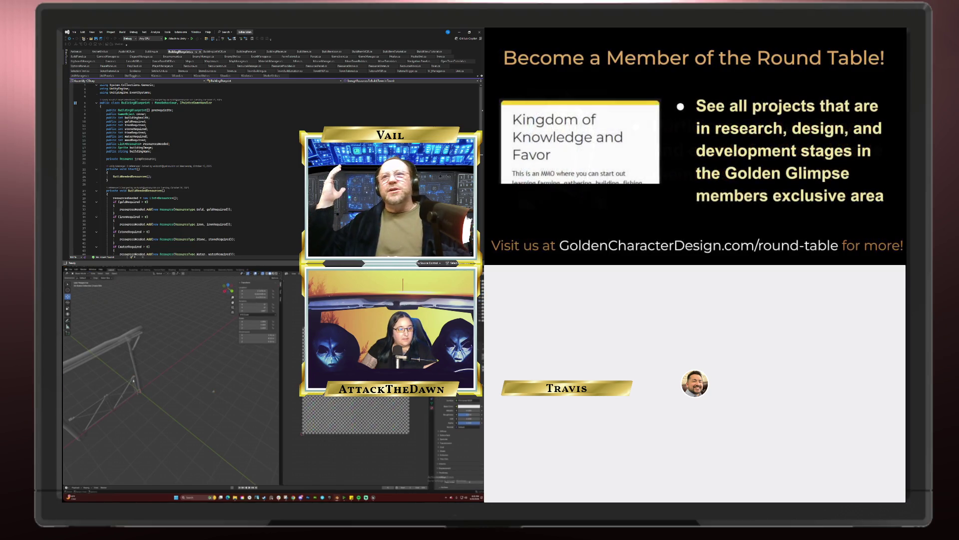
# Select the truss piece, toggle Edit Mode, and view it from the front then in perspective
pyautogui.click(134, 378)
pyautogui.press('Tab')
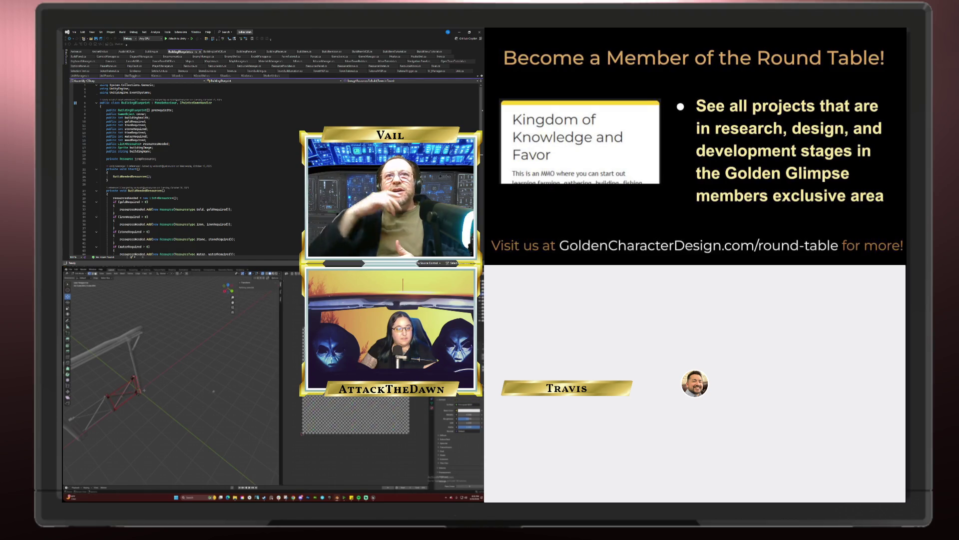
pyautogui.press('Tab')
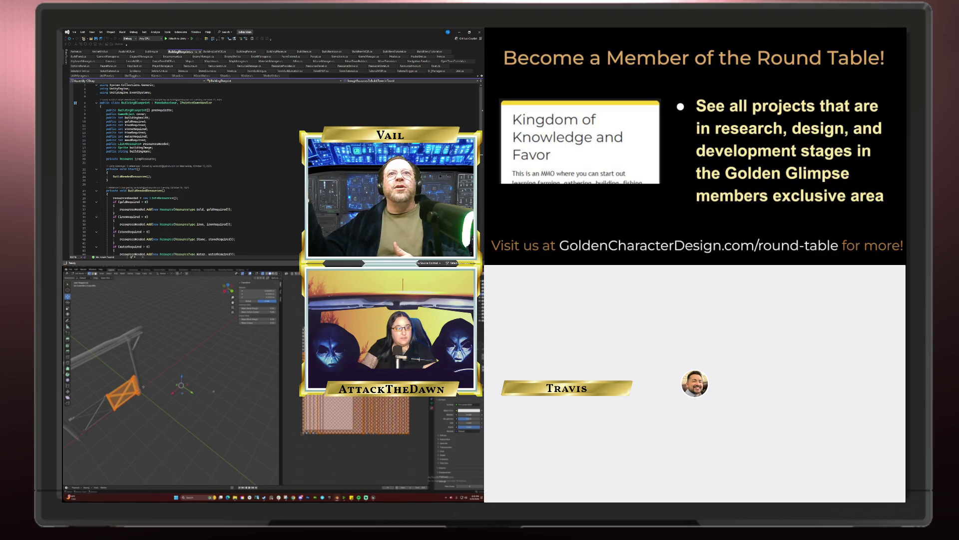
pyautogui.press('KP_1')
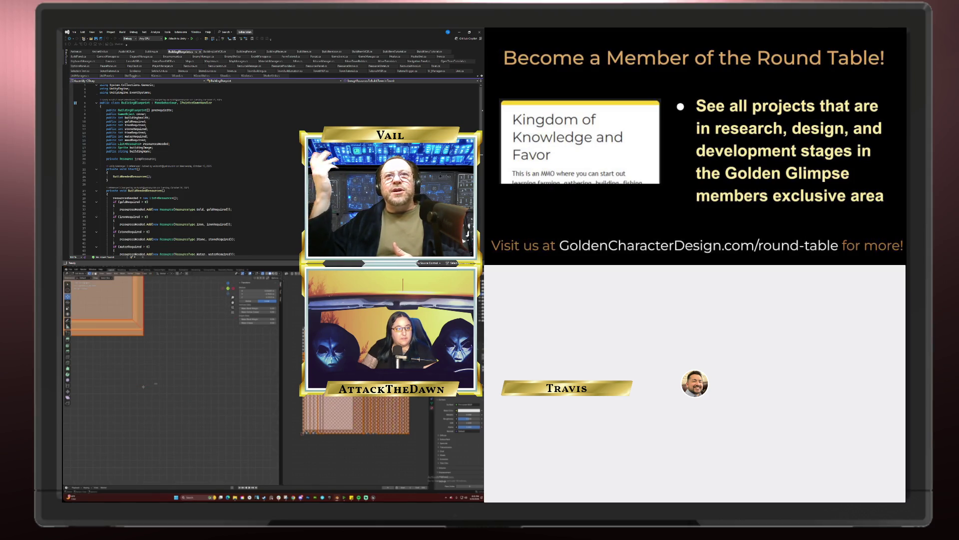
pyautogui.moveTo(198, 401)
pyautogui.mouseDown(button='middle')
pyautogui.moveTo(154, 358)
pyautogui.moveTo(170, 370)
pyautogui.mouseUp(button='middle')
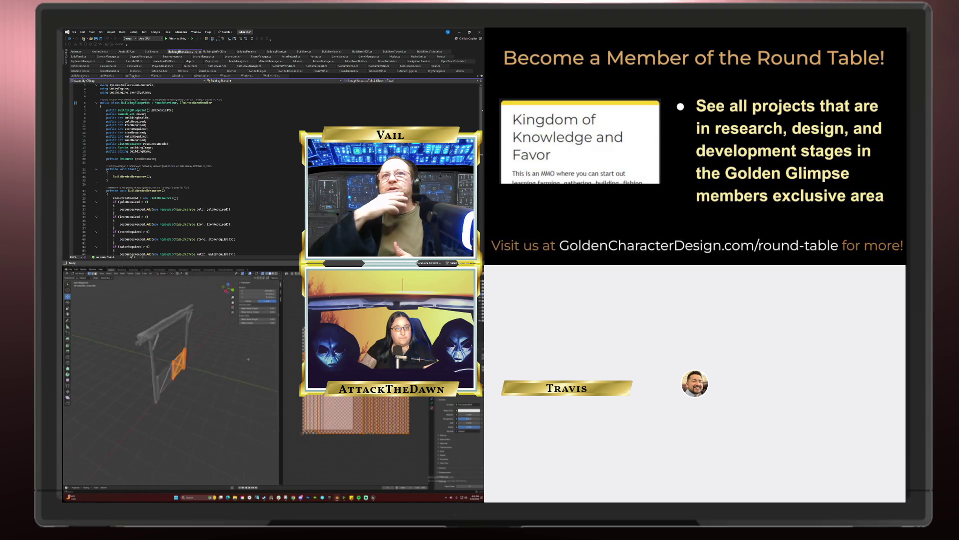
# Frame the selected right gate panel in front view and turn it to a new angle
pyautogui.scroll(3, 197, 390)
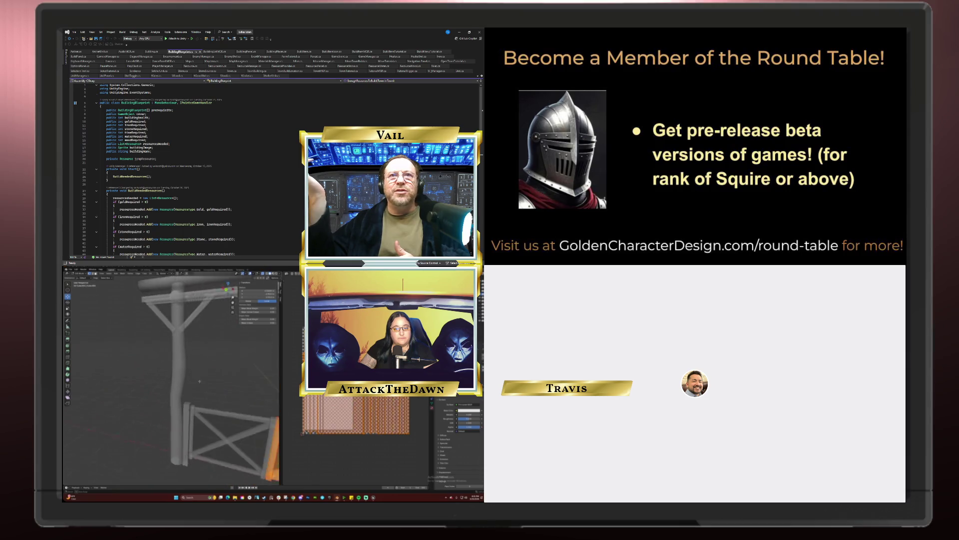
pyautogui.press('KP_1')
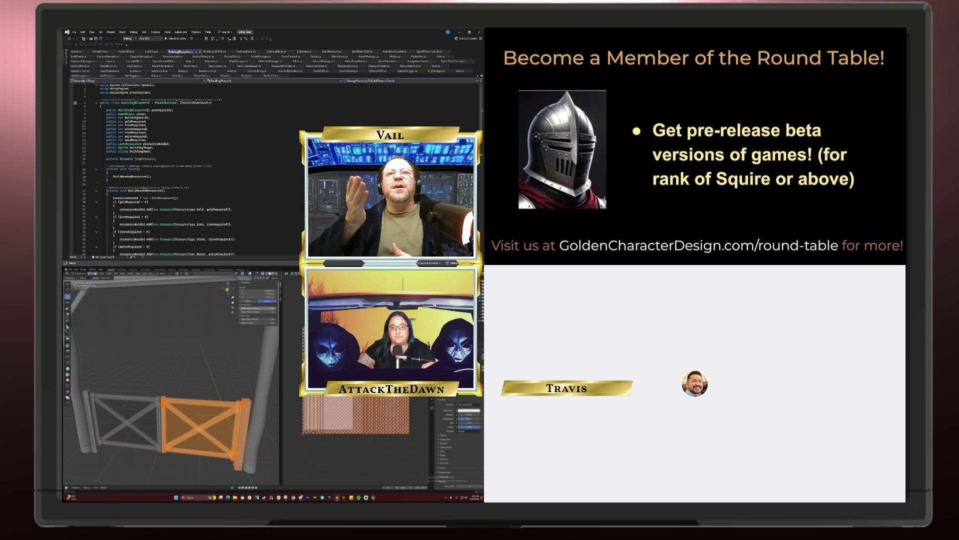
pyautogui.press('KP_Decimal')
pyautogui.moveTo(153, 379); pyautogui.dragTo(179, 373, button='middle')
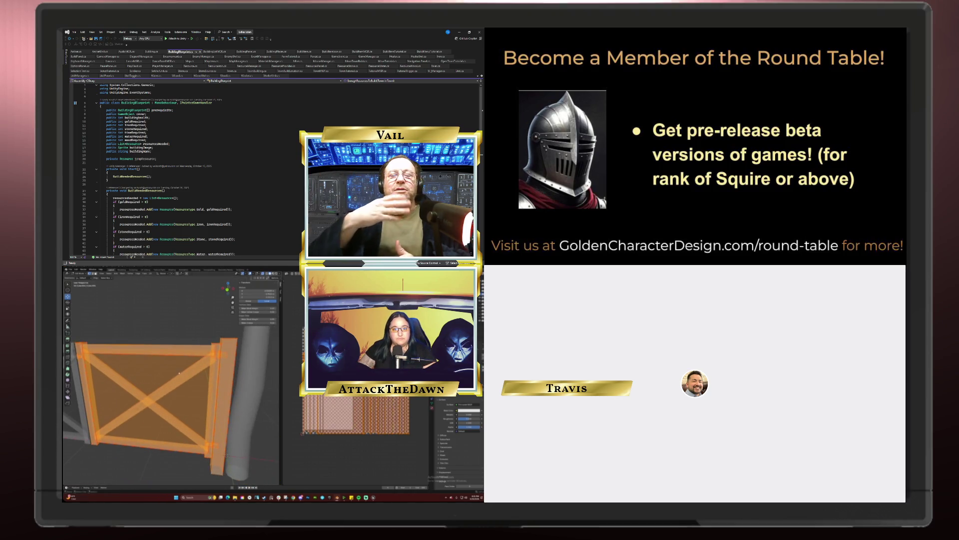
pyautogui.scroll(5, 179, 361)
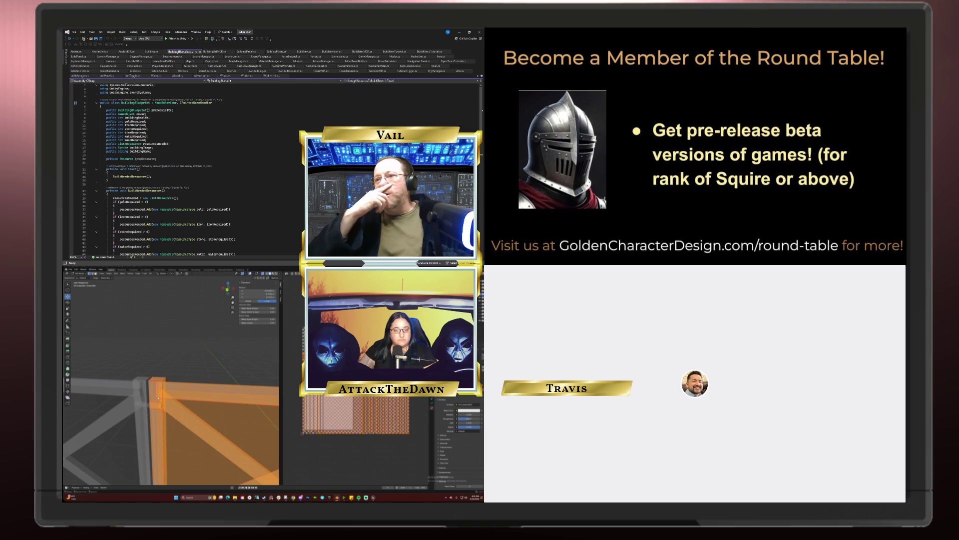
# Select the panel's whole mesh in Edit Mode, return to Object Mode and start scaling
pyautogui.press('Tab')
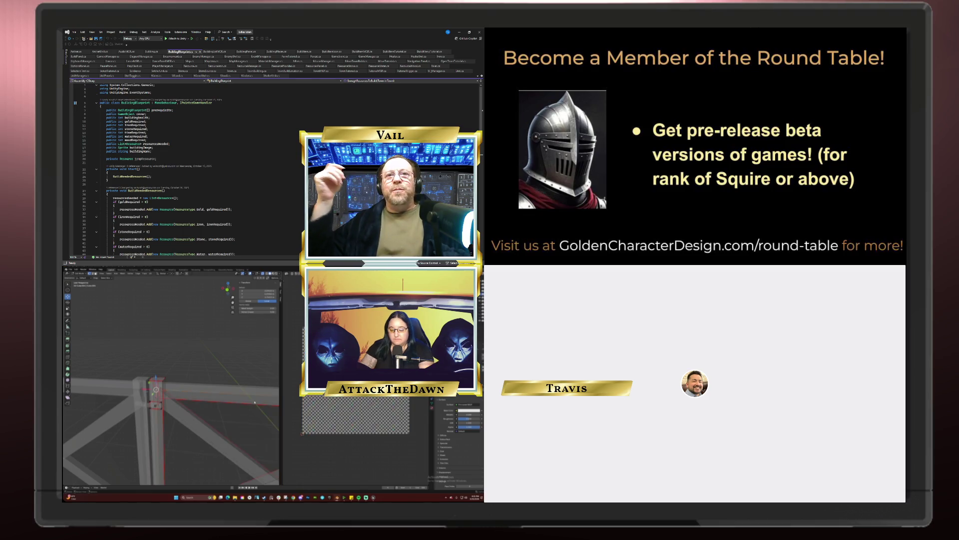
pyautogui.press('a')
pyautogui.scroll(-8, 268, 357)
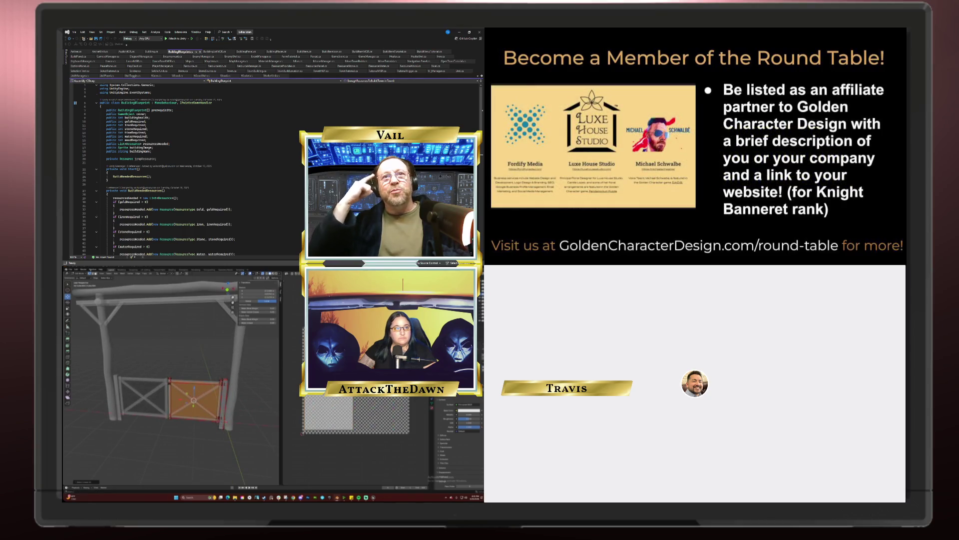
pyautogui.click(108, 275)
pyautogui.press('Escape')
pyautogui.press('Tab')
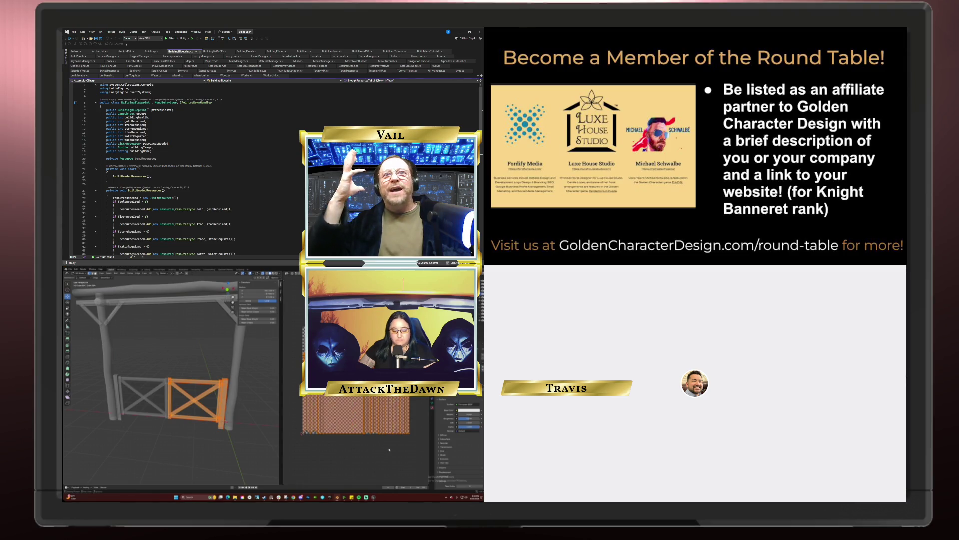
pyautogui.press('s')
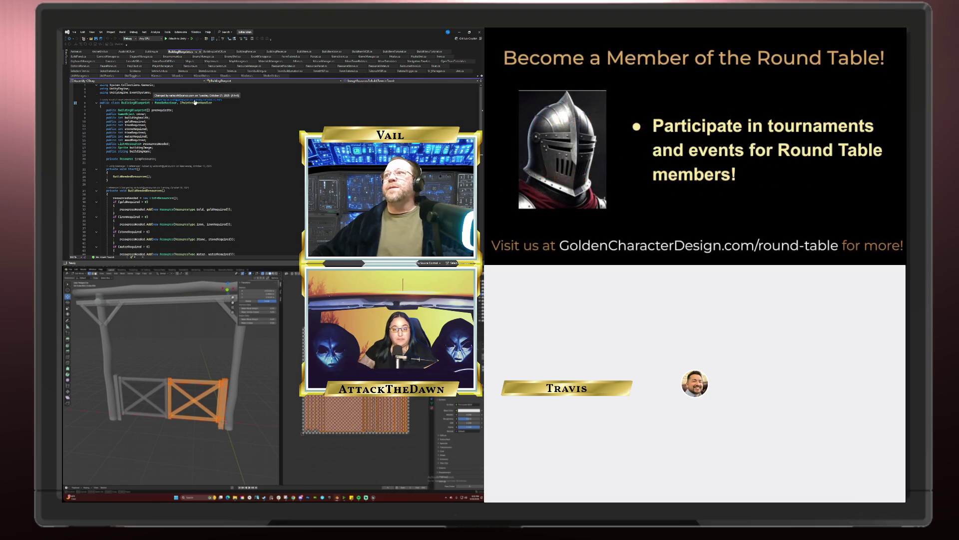
pyautogui.click(156, 89)
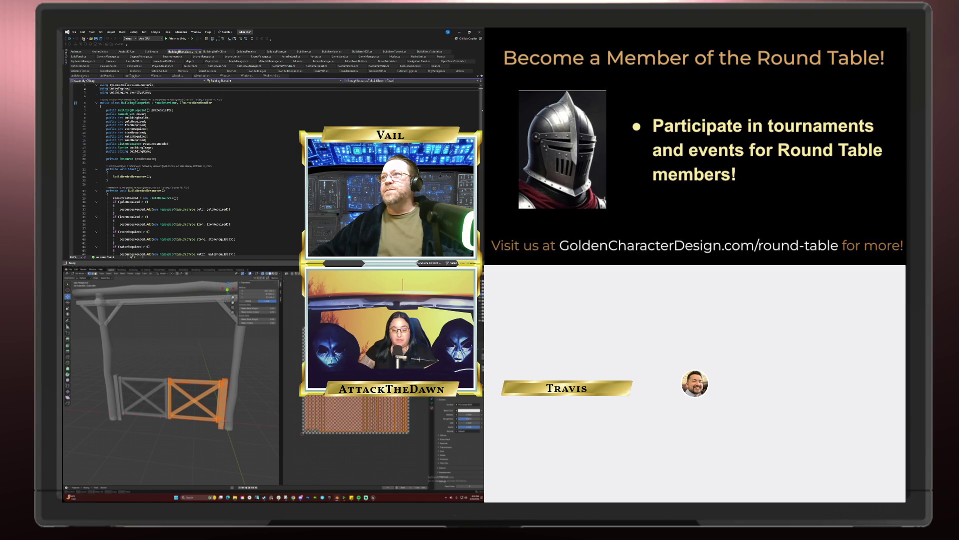
pyautogui.press('Down')
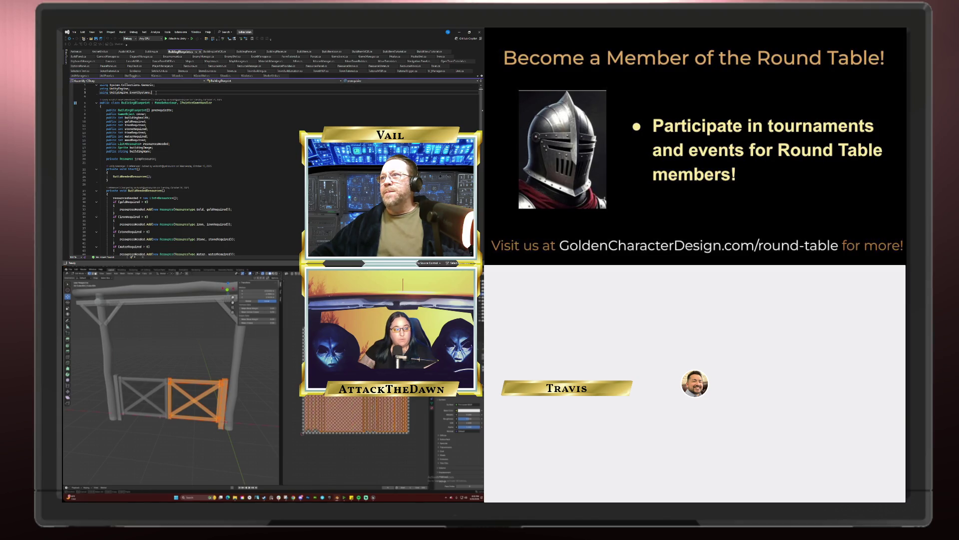
pyautogui.click(186, 111)
pyautogui.click(154, 115)
pyautogui.press('Down')
pyautogui.press('Down')
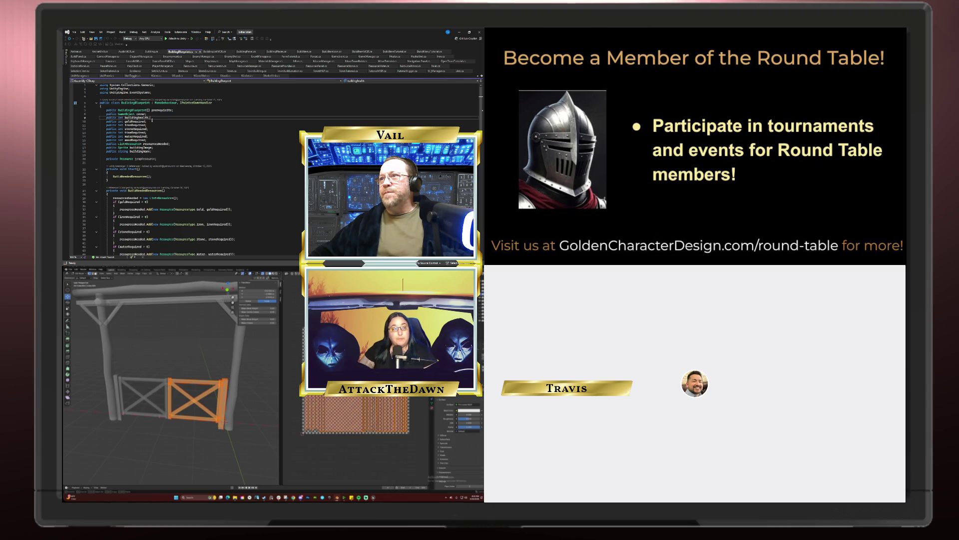
pyautogui.press('Down')
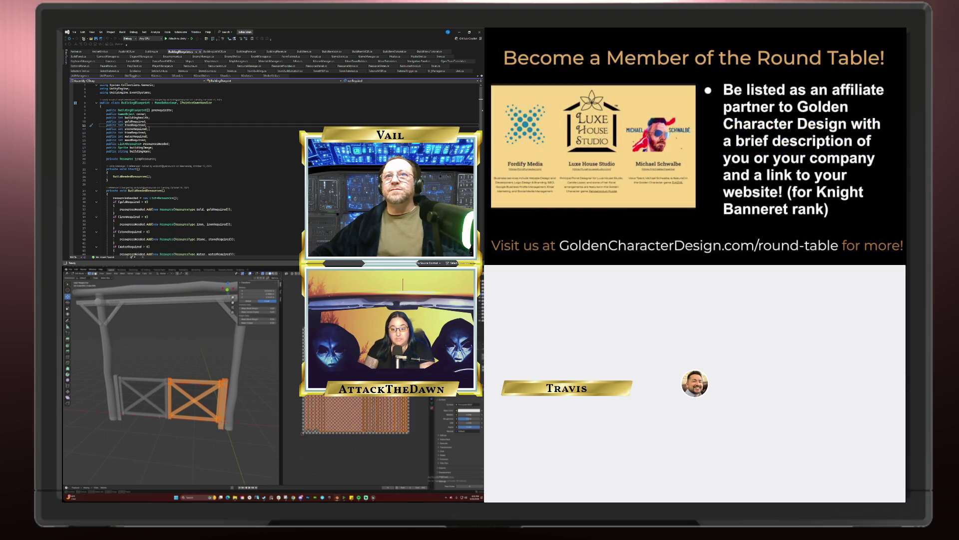
pyautogui.press('Down')
pyautogui.press('Down')
pyautogui.press('Down')
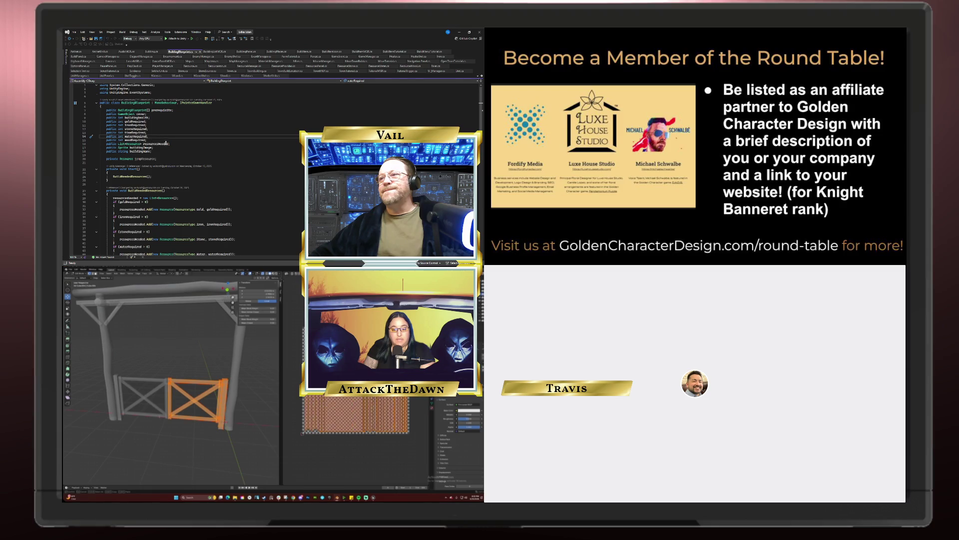
pyautogui.click(171, 143)
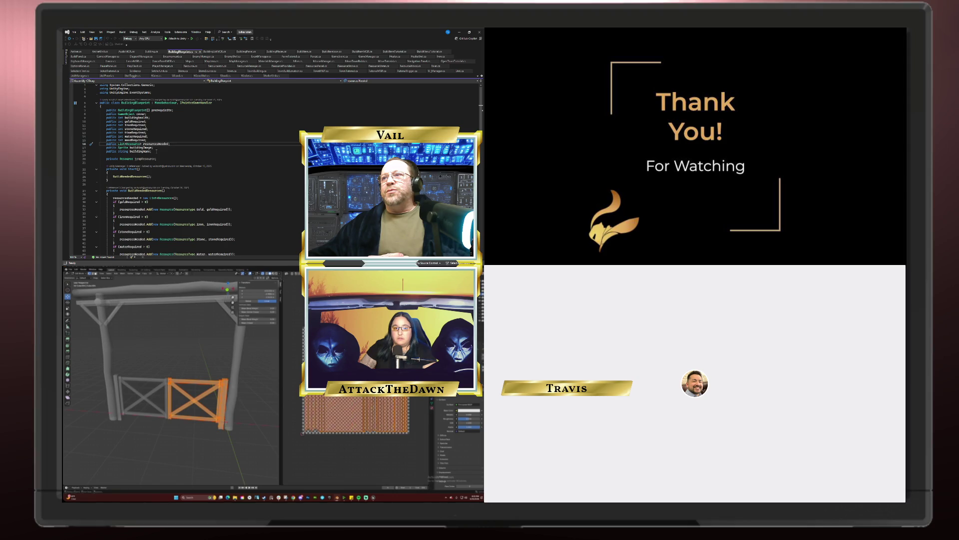
pyautogui.click(77, 270)
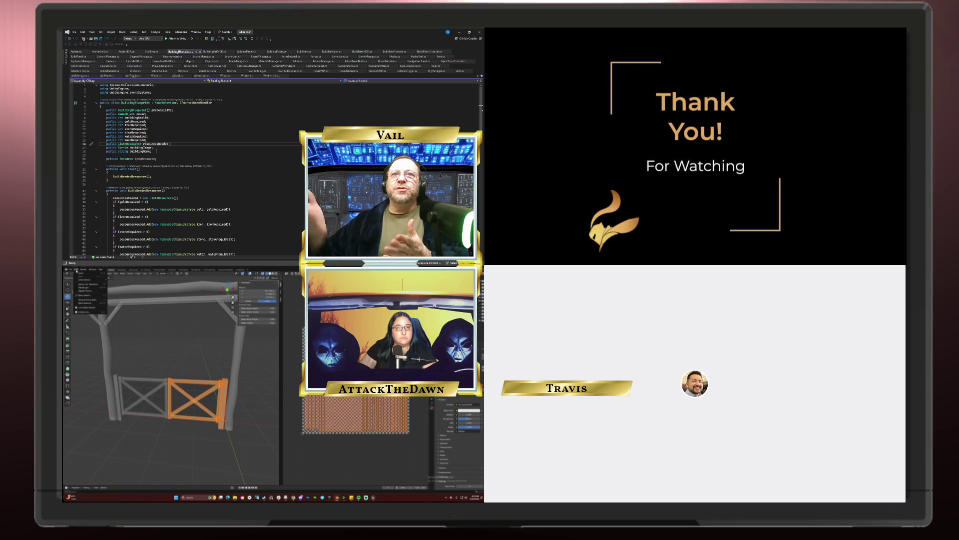
# Select all faces of the right gate panel from the Select menu, then toggle Edit Mode
pyautogui.click(111, 274)
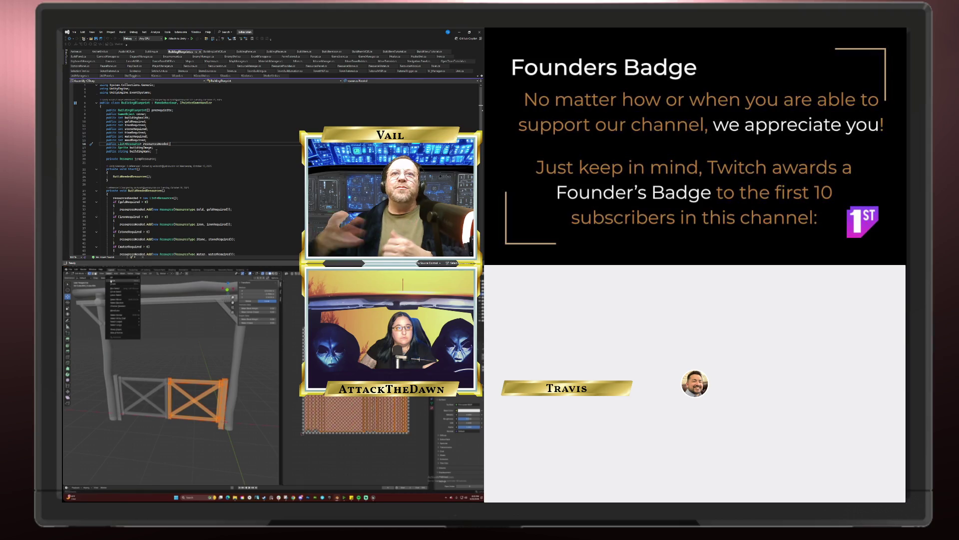
pyautogui.click(113, 283)
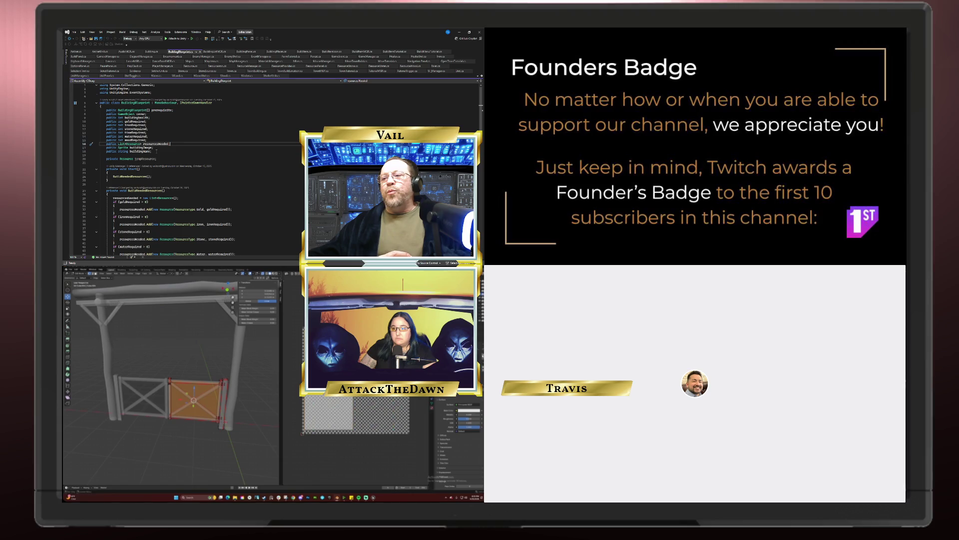
pyautogui.press('Tab')
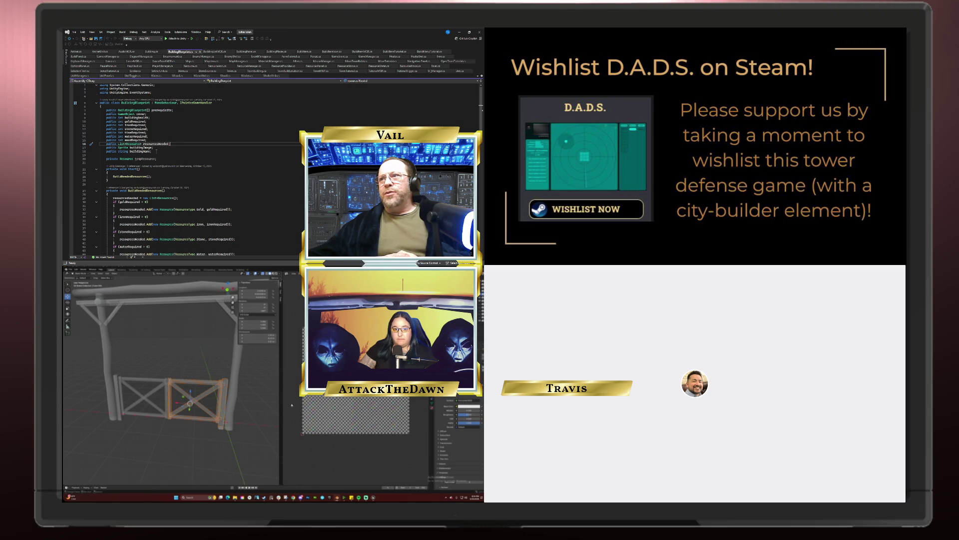
pyautogui.press('Tab')
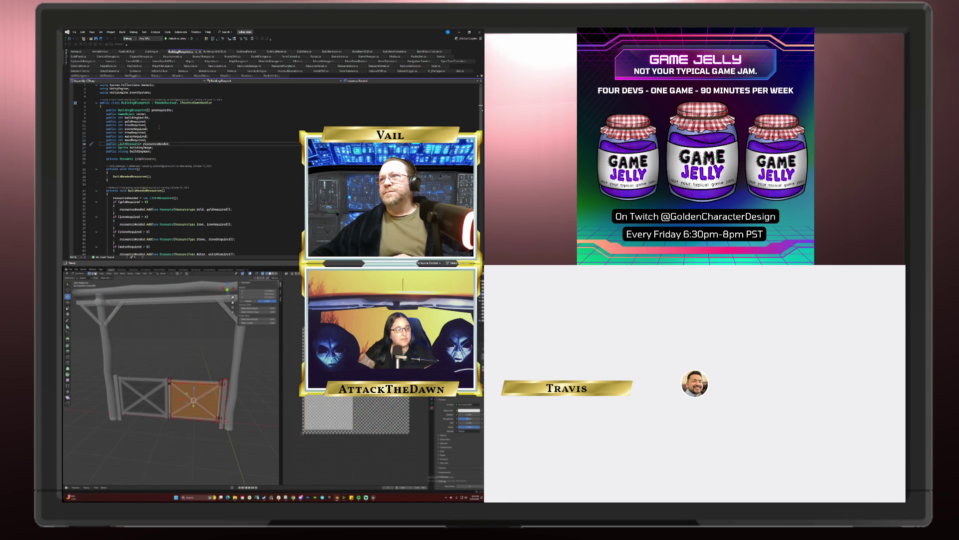
# Place the cursor in the code at line 10, then the waterRequired line and line 13
pyautogui.click(153, 116)
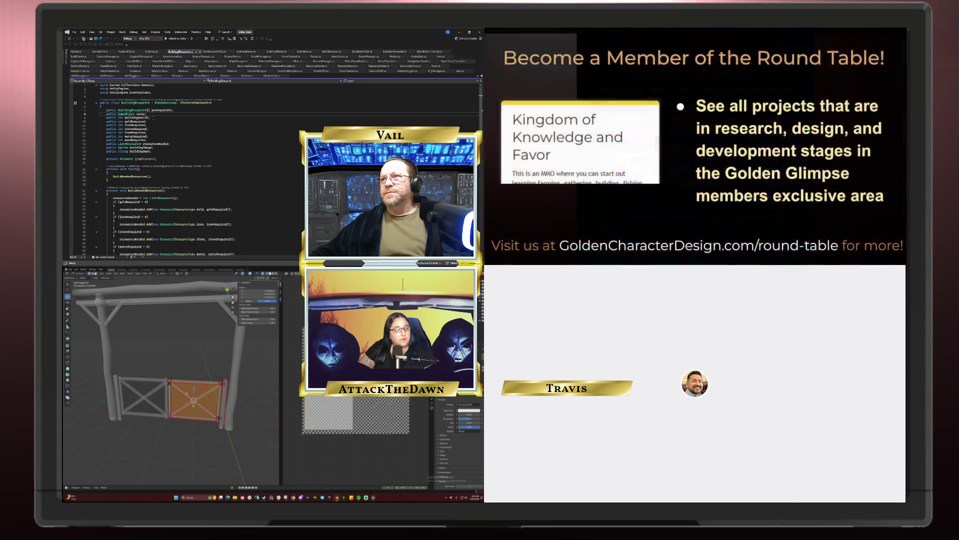
pyautogui.click(151, 121)
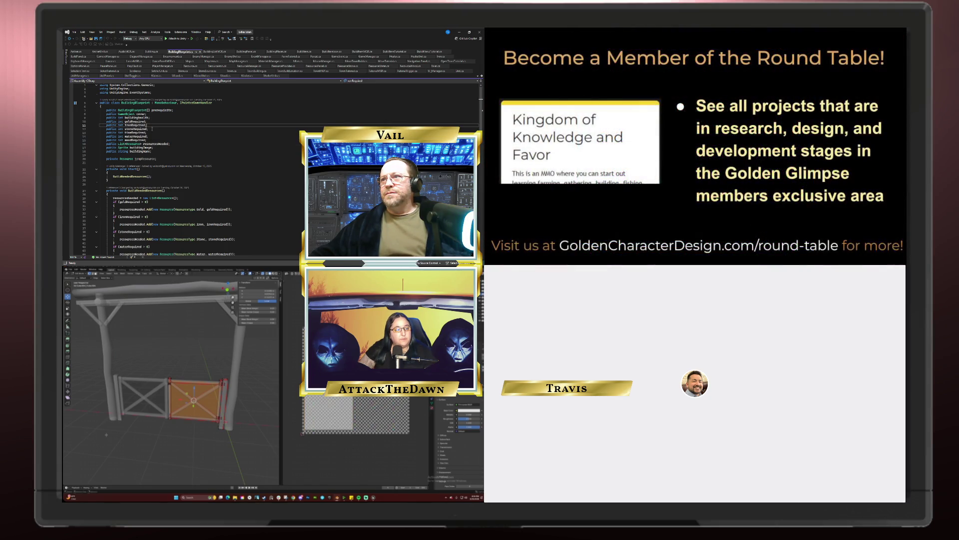
pyautogui.click(149, 136)
pyautogui.click(151, 133)
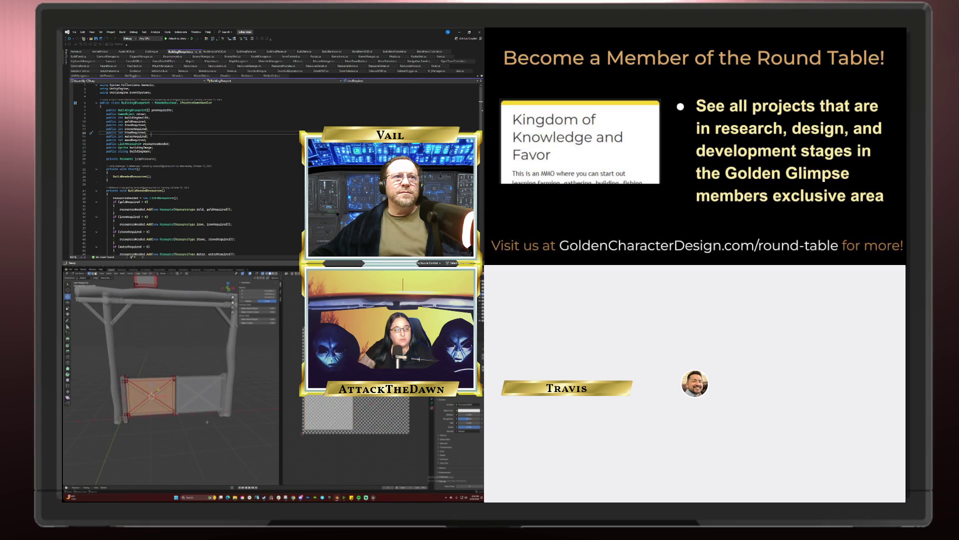
pyautogui.click(152, 140)
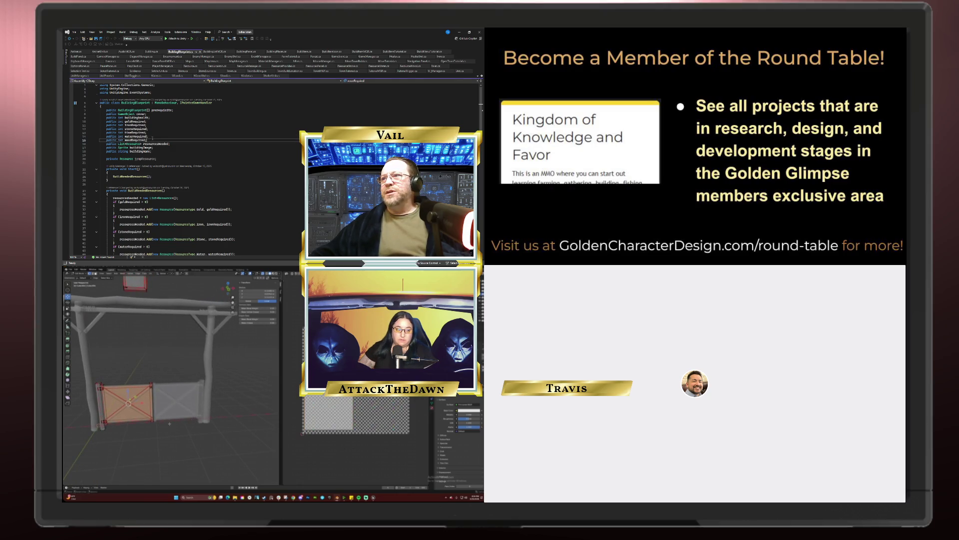
pyautogui.press('Up')
pyautogui.click(173, 144)
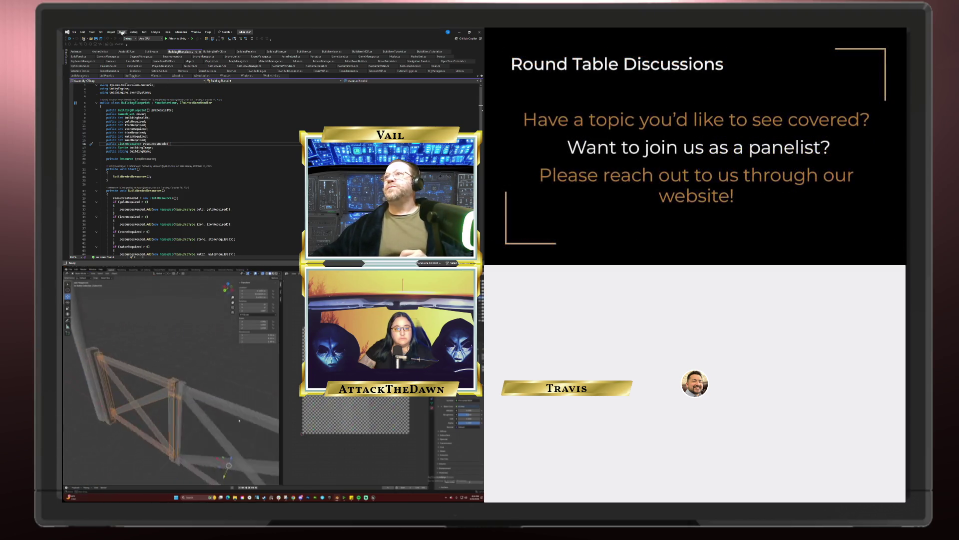
pyautogui.hotkey('ctrl', 's')
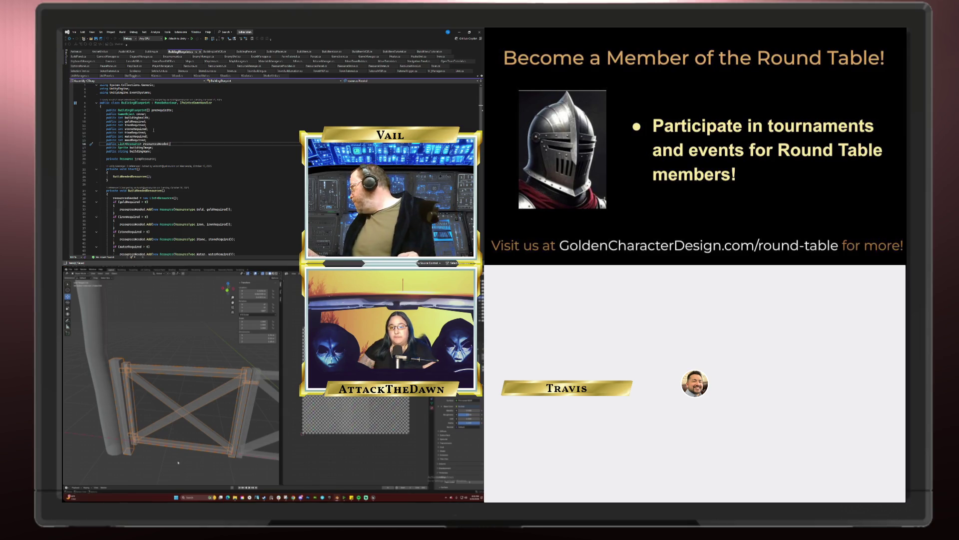
pyautogui.moveTo(179, 463)
pyautogui.mouseDown(button='middle')
pyautogui.moveTo(248, 412)
pyautogui.moveTo(187, 389)
pyautogui.moveTo(176, 419)
pyautogui.mouseUp(button='middle')
pyautogui.moveTo(197, 420); pyautogui.dragTo(243, 425, button='middle')
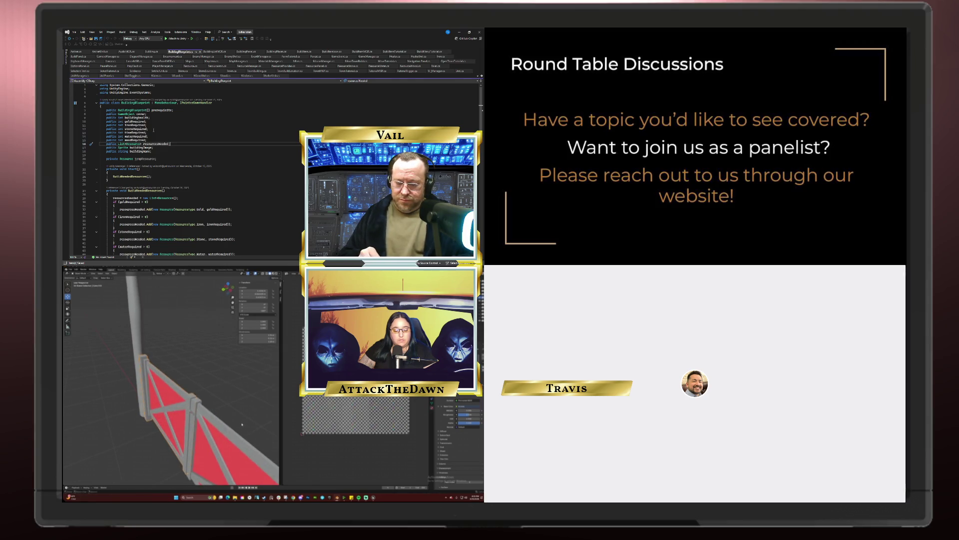
# Put the gate panel in Edit Mode with its entire mesh selected, and orbit around it
pyautogui.press('Tab')
pyautogui.press('a')
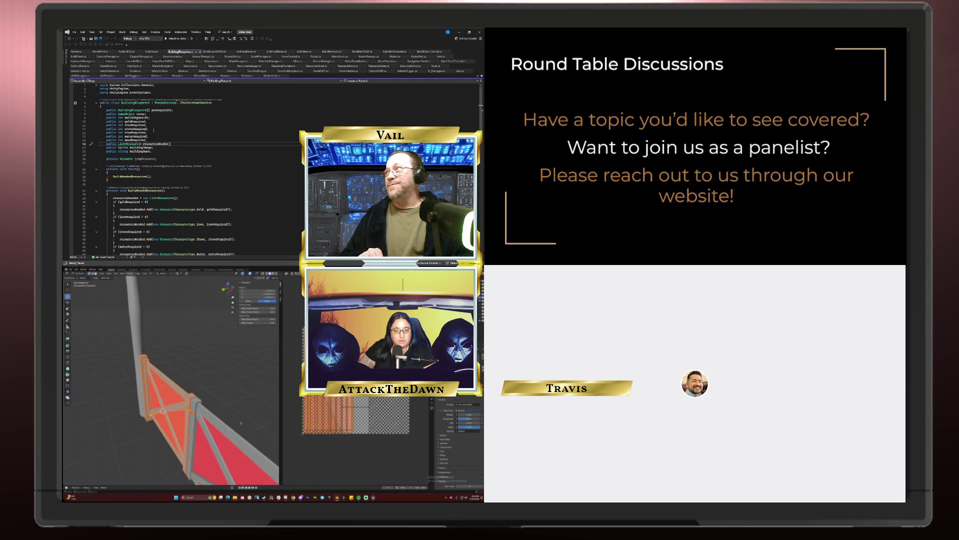
pyautogui.scroll(3, 241, 424)
pyautogui.moveTo(244, 425); pyautogui.dragTo(244, 426, button='middle')
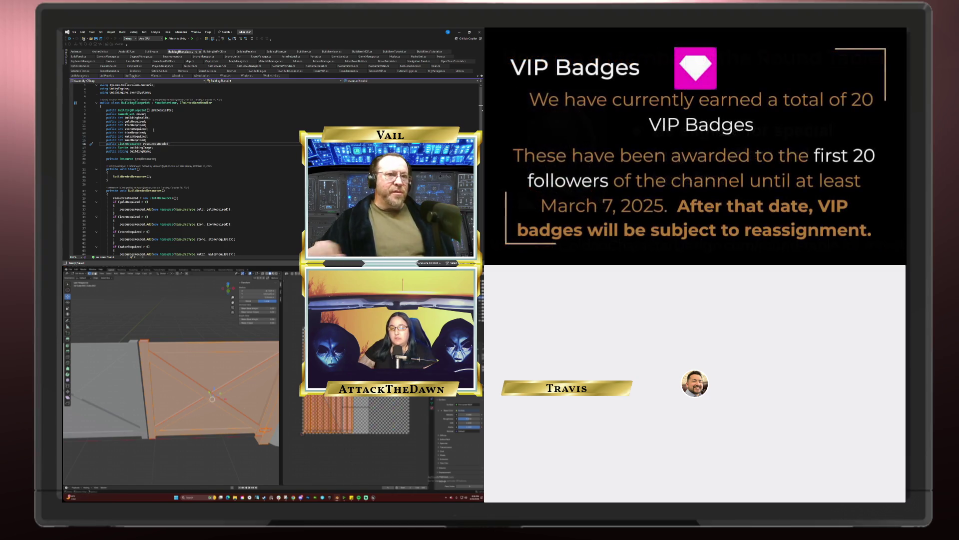
pyautogui.moveTo(170, 380)
pyautogui.mouseDown(button='middle')
pyautogui.moveTo(200, 380)
pyautogui.moveTo(216, 455)
pyautogui.moveTo(255, 359)
pyautogui.mouseUp(button='middle')
pyautogui.scroll(10, 275, 170)
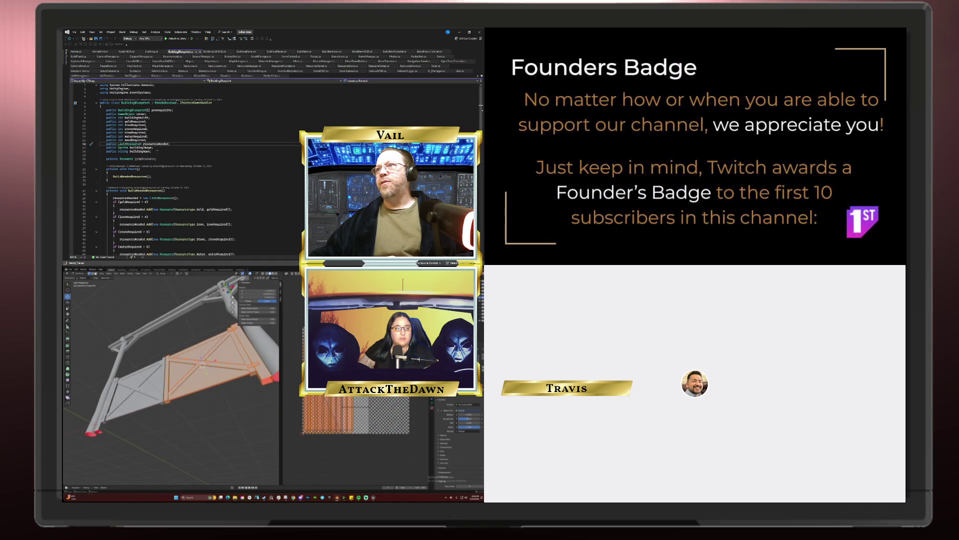
pyautogui.moveTo(256, 359); pyautogui.dragTo(264, 340, button='middle')
pyautogui.moveTo(170, 374); pyautogui.dragTo(205, 375, button='middle')
pyautogui.hotkey('alt', 'a')
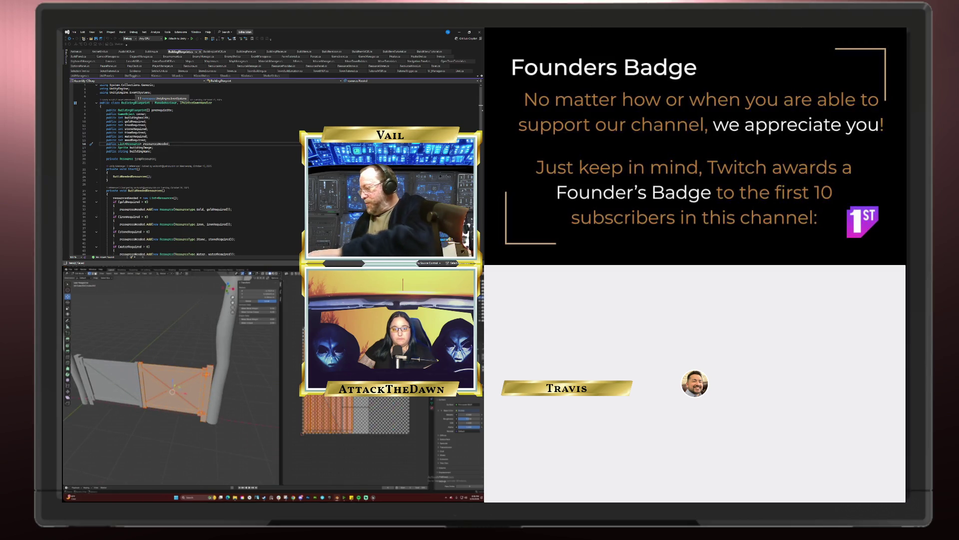
pyautogui.press('a')
pyautogui.scroll(5, 170, 379)
pyautogui.moveTo(170, 380); pyautogui.dragTo(160, 387, button='middle')
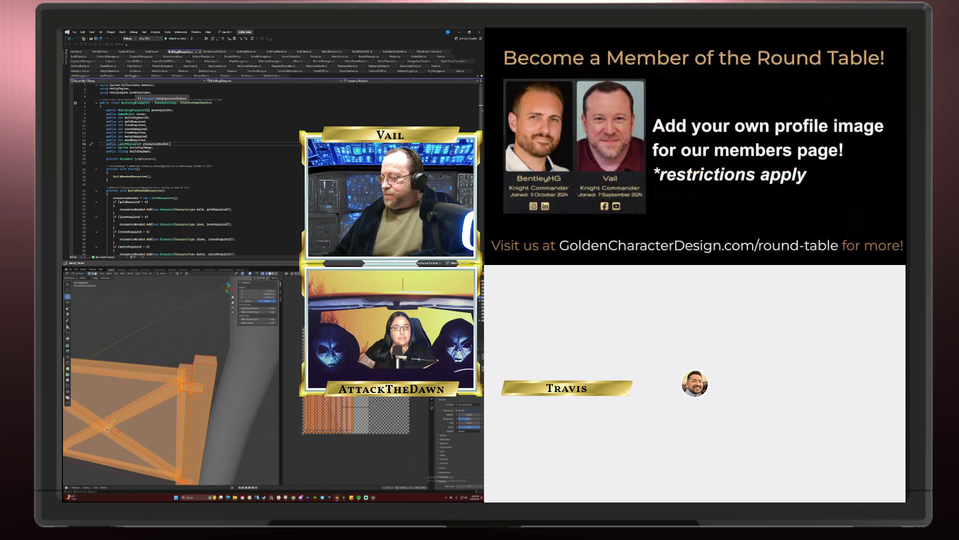
pyautogui.press('Tab')
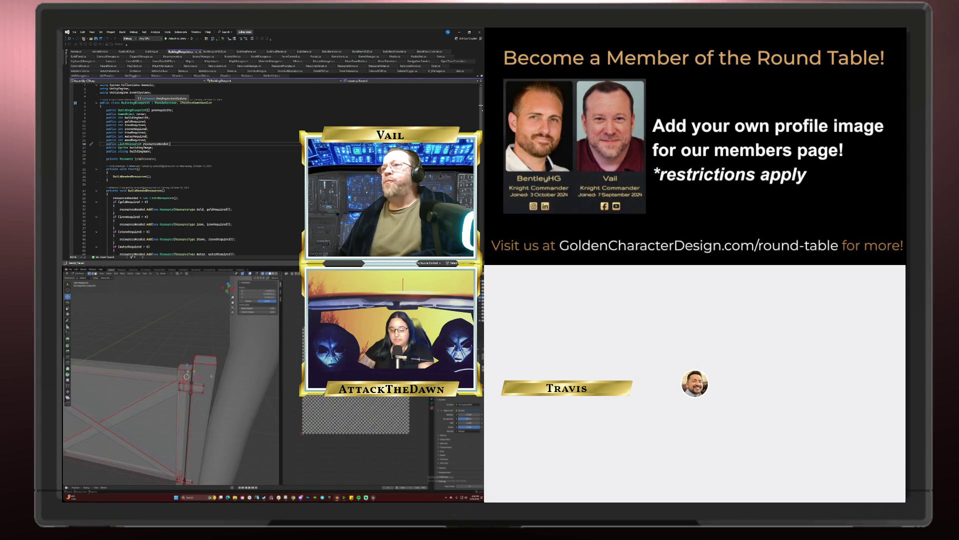
pyautogui.press('a')
pyautogui.press('KP_Decimal')
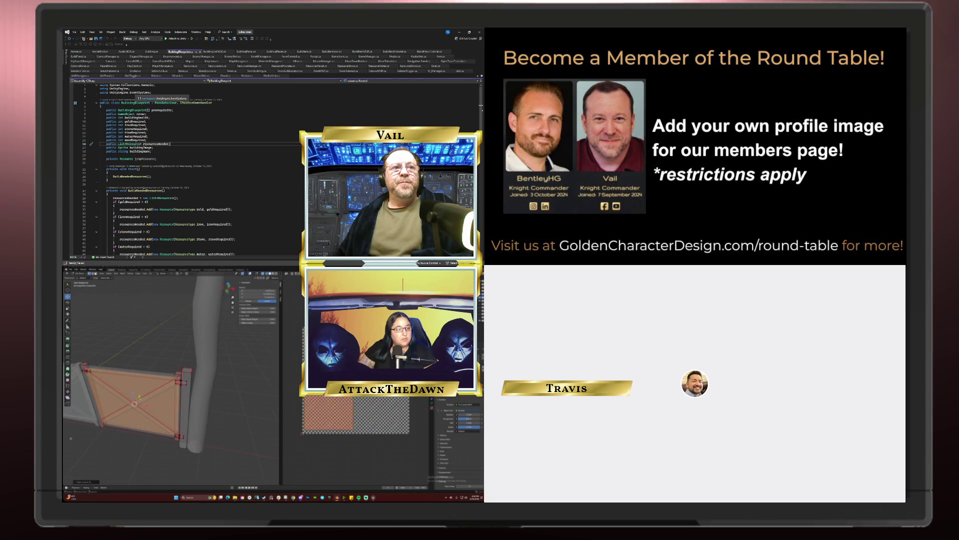
pyautogui.press('KP_Decimal')
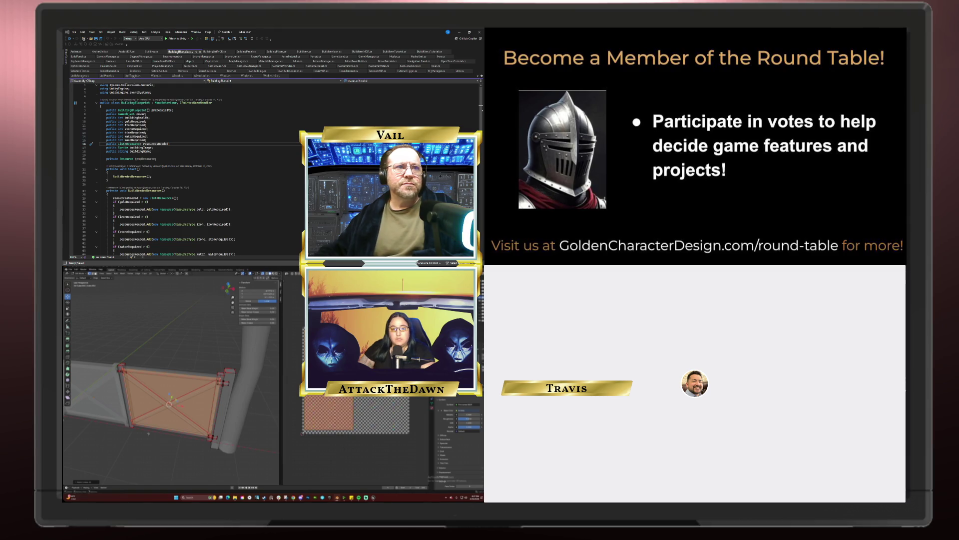
pyautogui.moveTo(240, 428); pyautogui.dragTo(220, 419, button='middle')
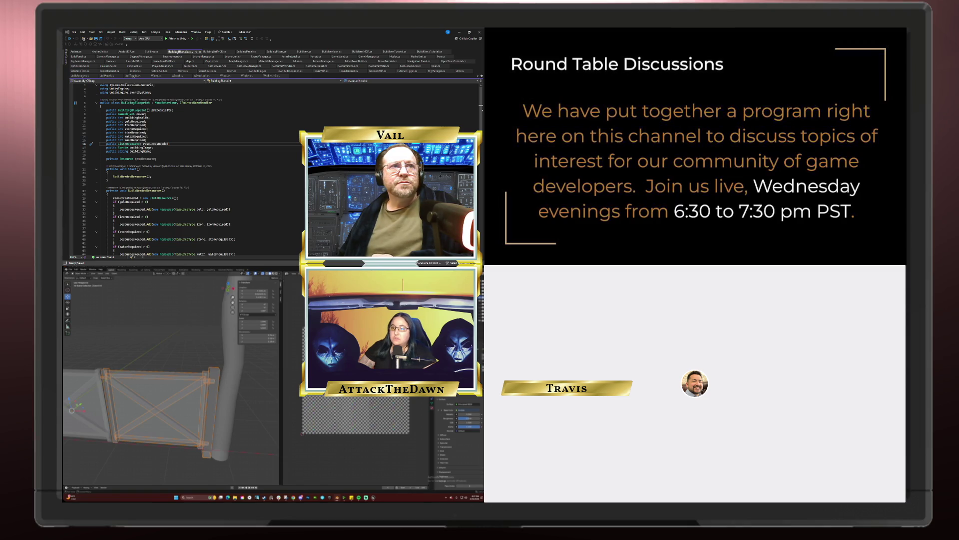
# Select the left gate panel in the viewport
pyautogui.click(98, 373)
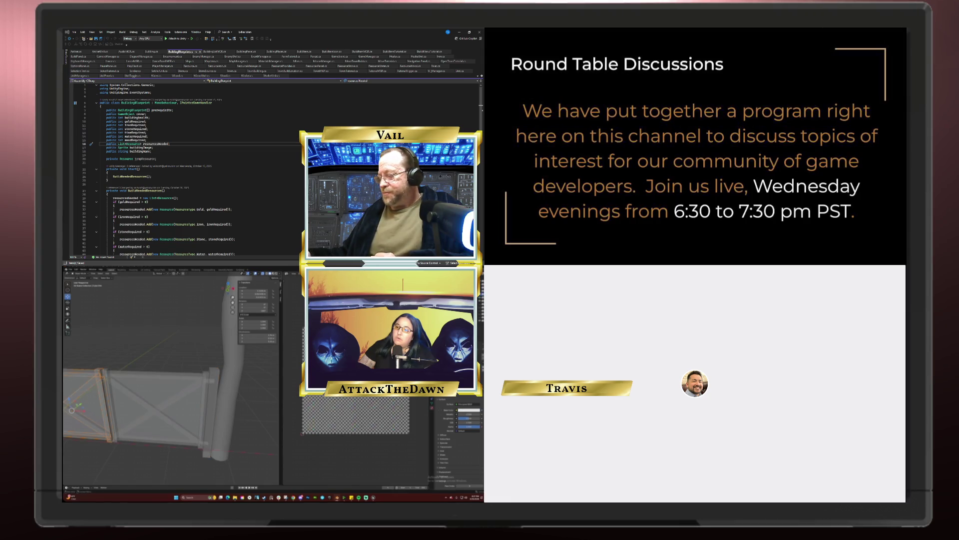
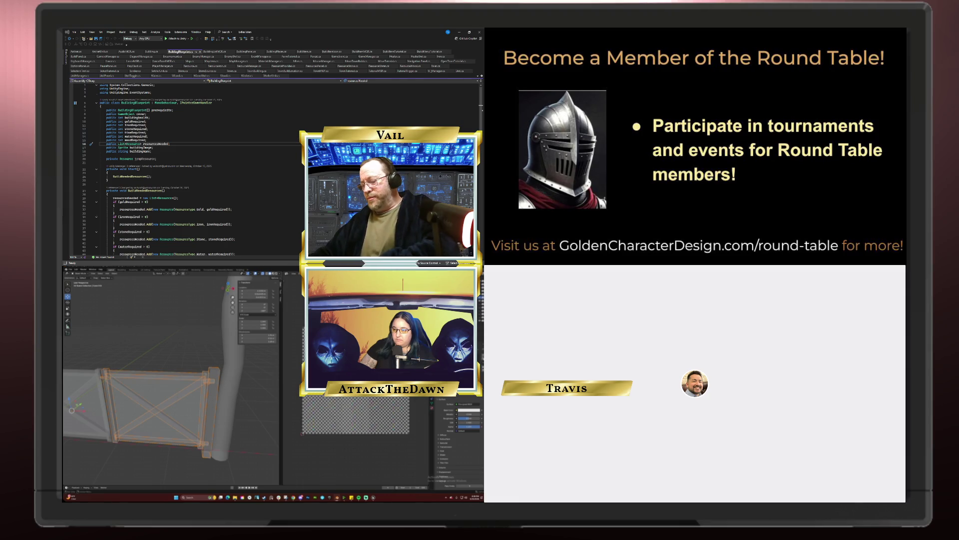
# Select the fence panel object, toggle Edit Mode on and off, and clear the selection
pyautogui.click(72, 366)
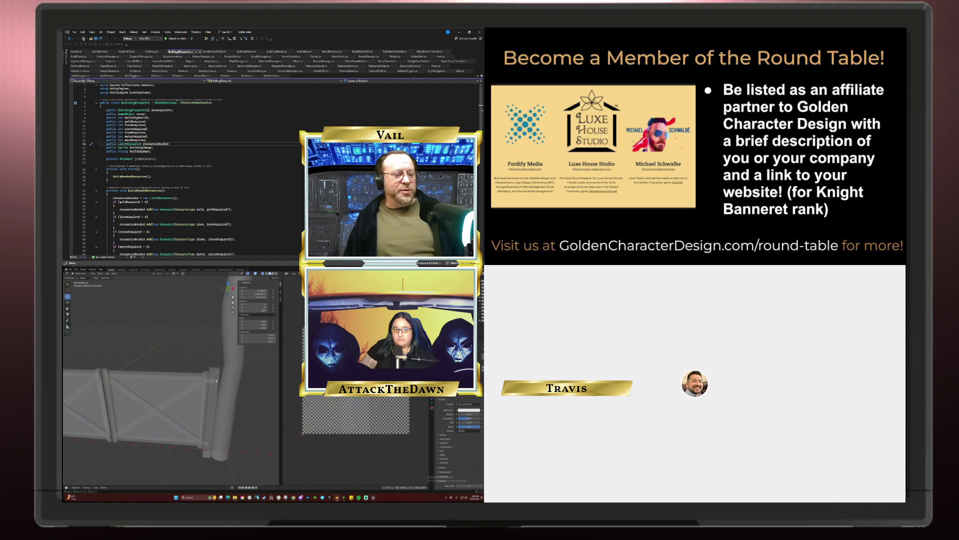
pyautogui.click(216, 381)
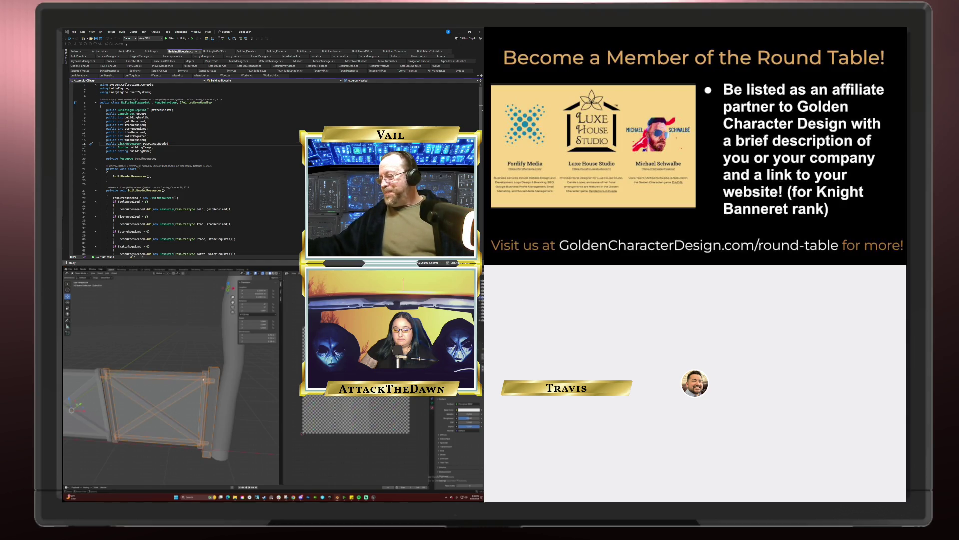
pyautogui.press('Tab')
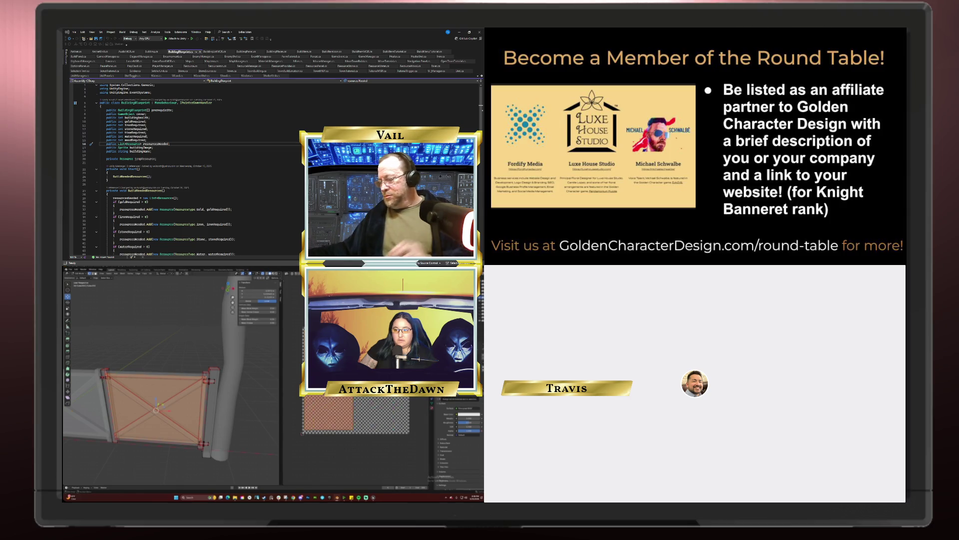
pyautogui.press('Tab')
pyautogui.hotkey('alt', 'a')
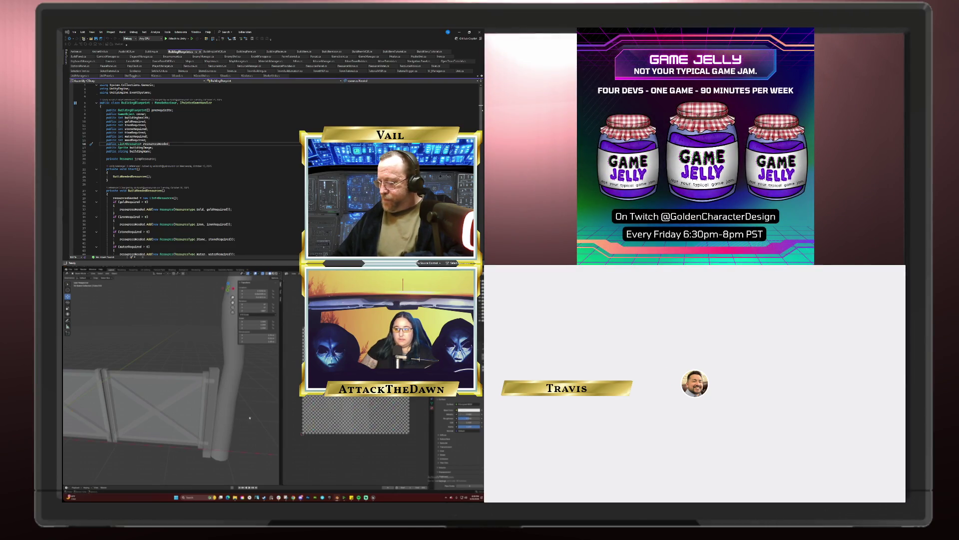
# In the gate panel's Edit Mode, invert the selection to grab the frame and braces
pyautogui.press('Tab')
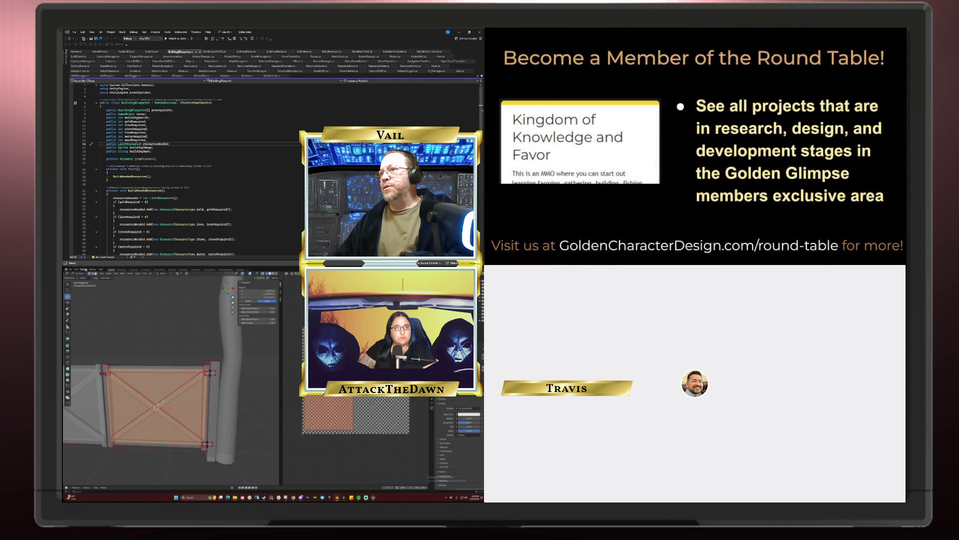
pyautogui.click(76, 270)
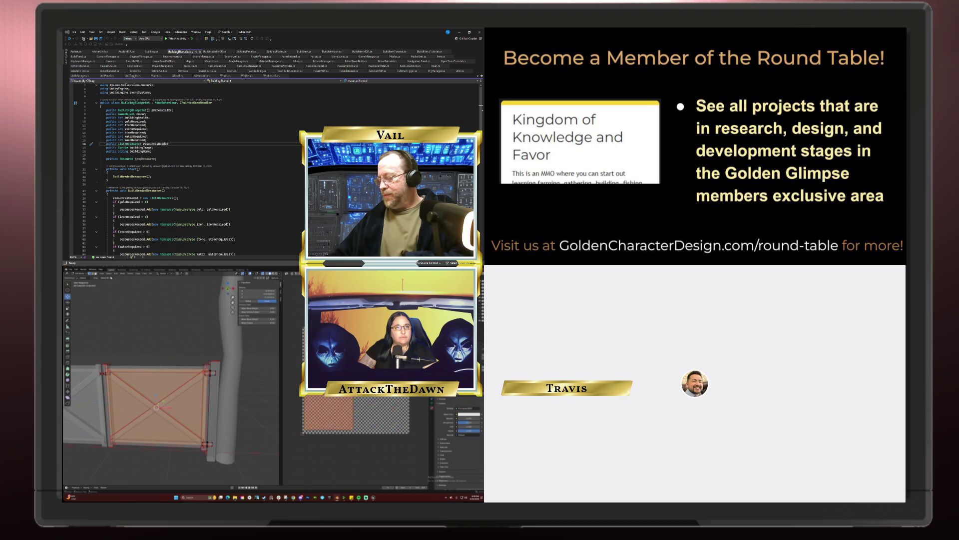
pyautogui.click(109, 273)
pyautogui.click(117, 284)
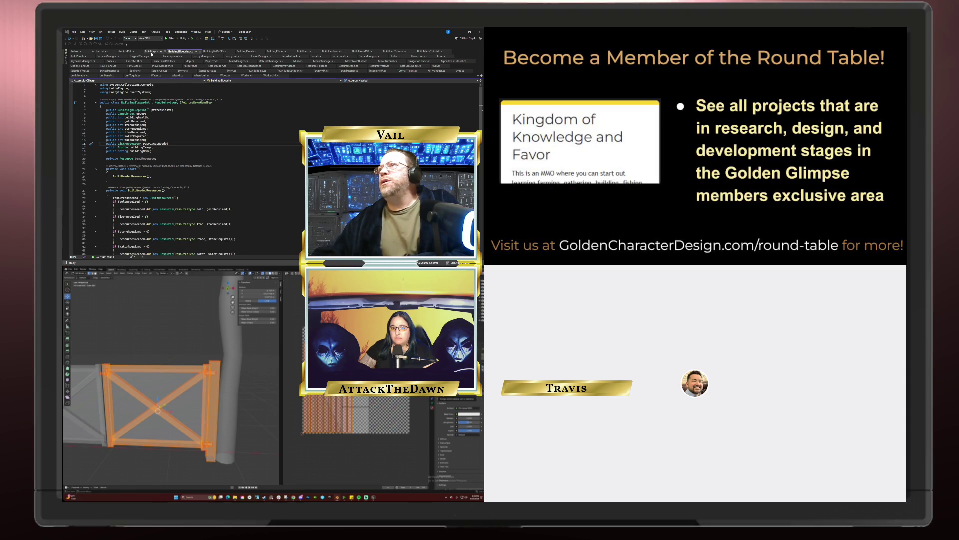
pyautogui.click(151, 52)
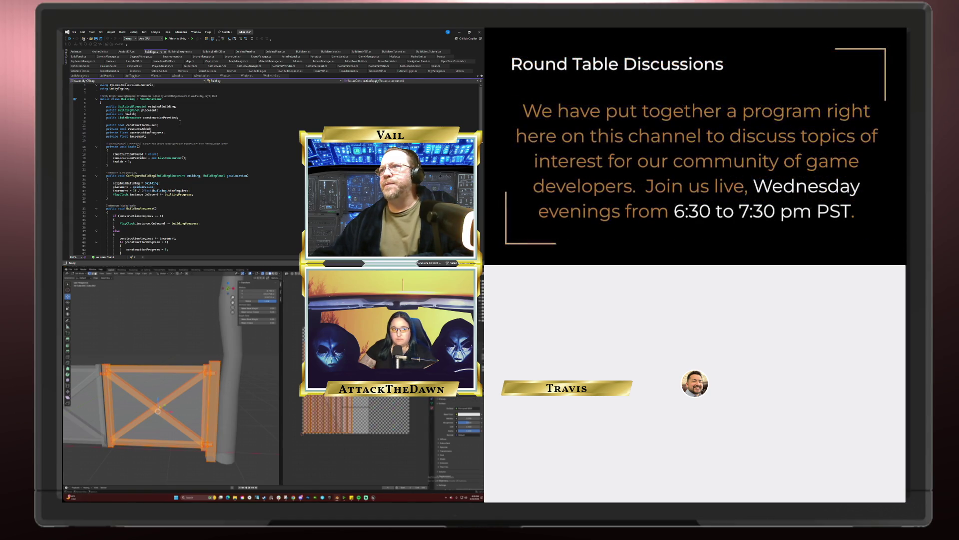
# Review the Building class fields and methods in Building.cs, then switch to Unity
pyautogui.scroll(-5, 174, 124)
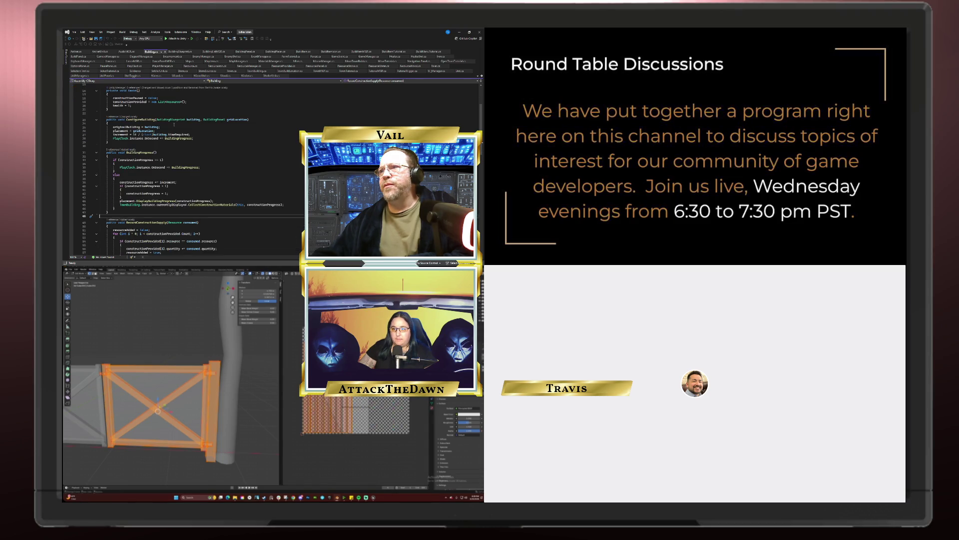
pyautogui.scroll(-3, 174, 125)
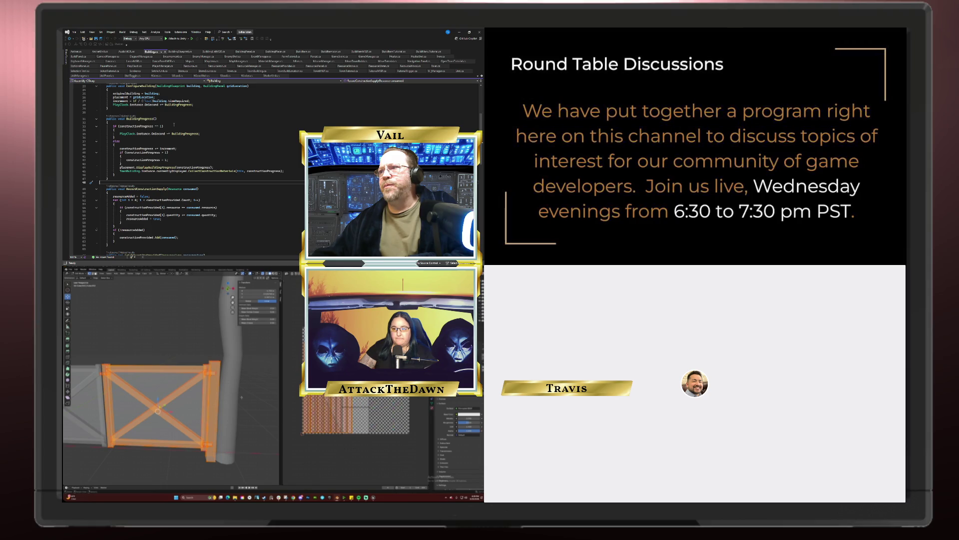
pyautogui.scroll(-4, 174, 125)
pyautogui.scroll(-10, 174, 124)
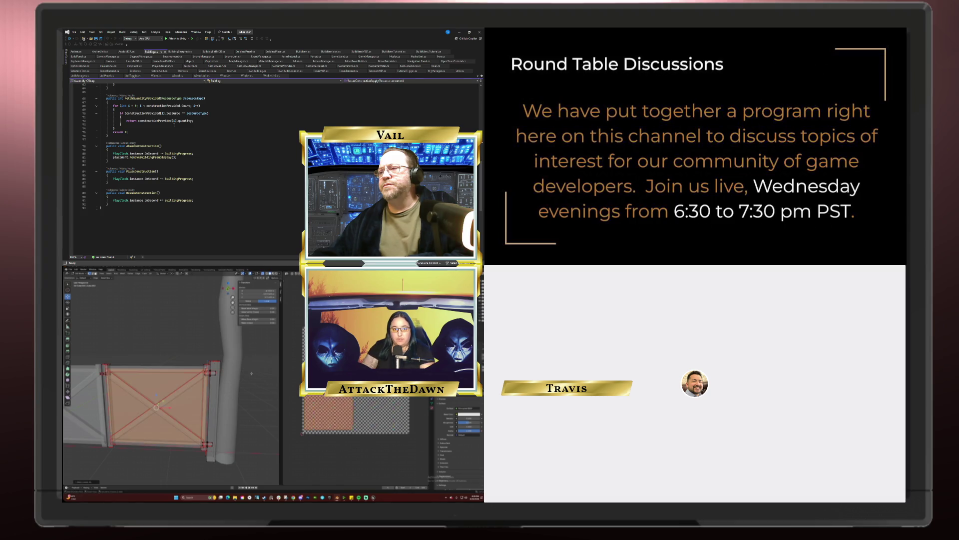
pyautogui.scroll(12, 174, 124)
pyautogui.scroll(8, 174, 125)
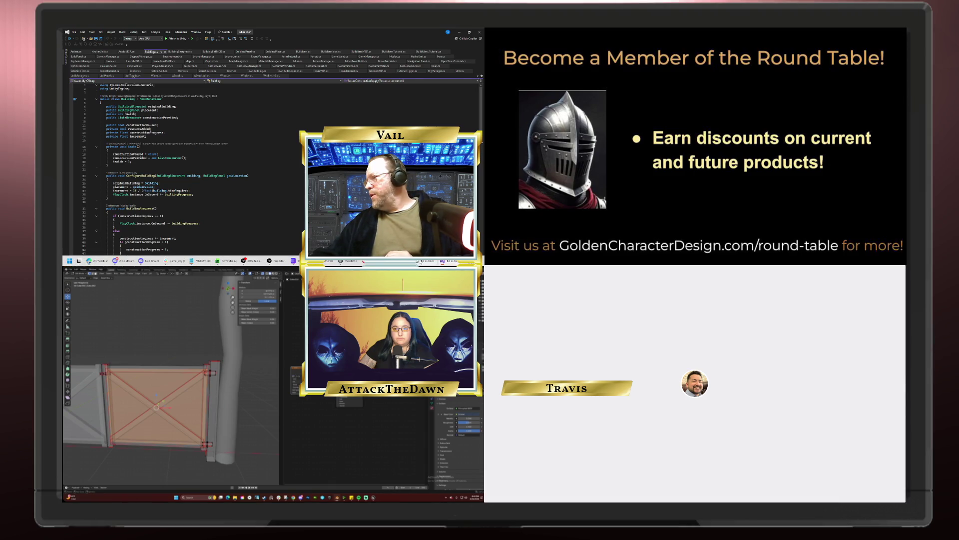
pyautogui.click(295, 260)
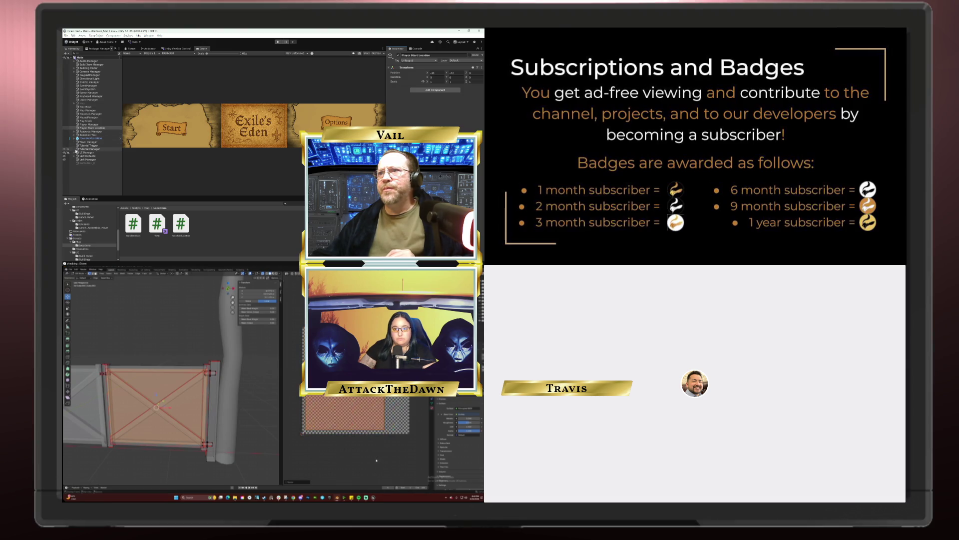
# Switch the gate's viewport to Material Preview shading so its textures show
pyautogui.click(74, 153)
pyautogui.click(74, 153)
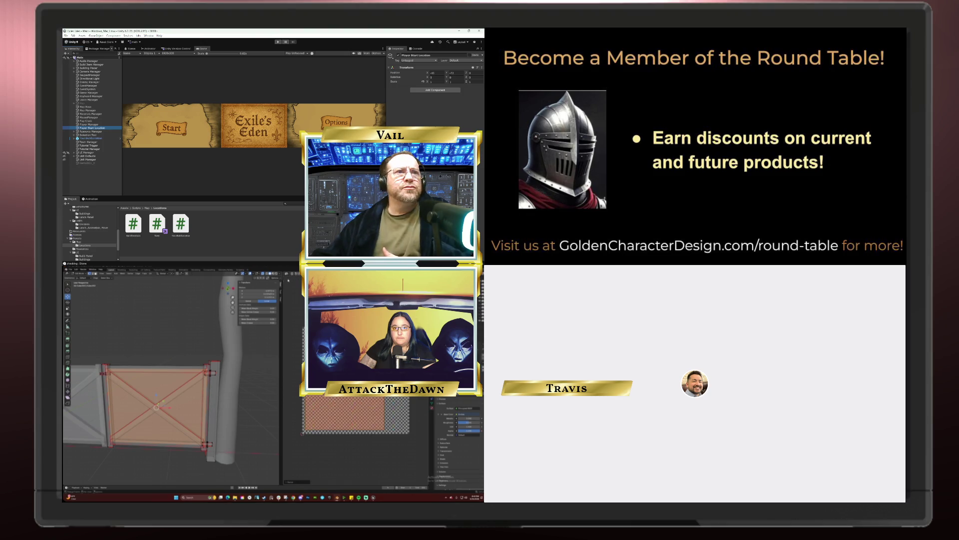
pyautogui.click(273, 274)
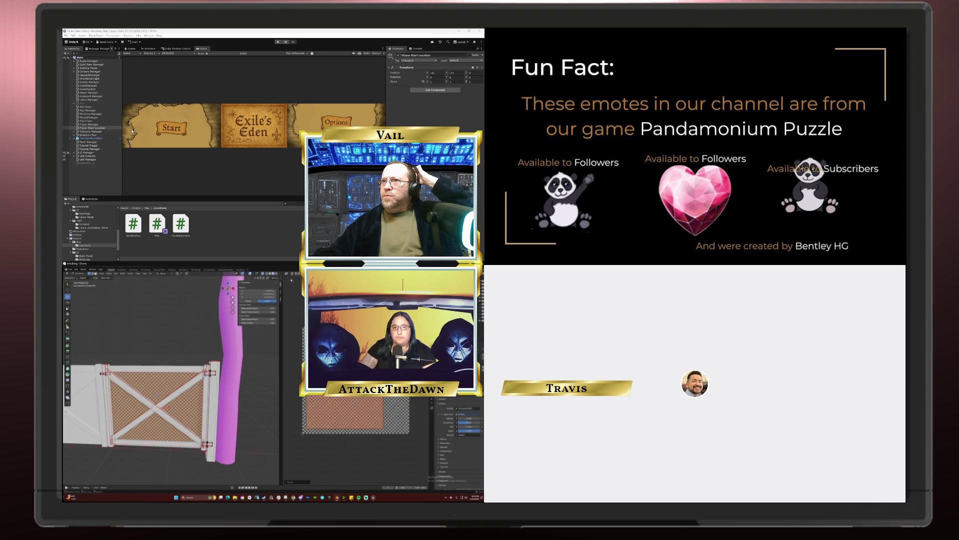
# Select the gate object, enter Edit Mode and select its entire mesh
pyautogui.press('Tab')
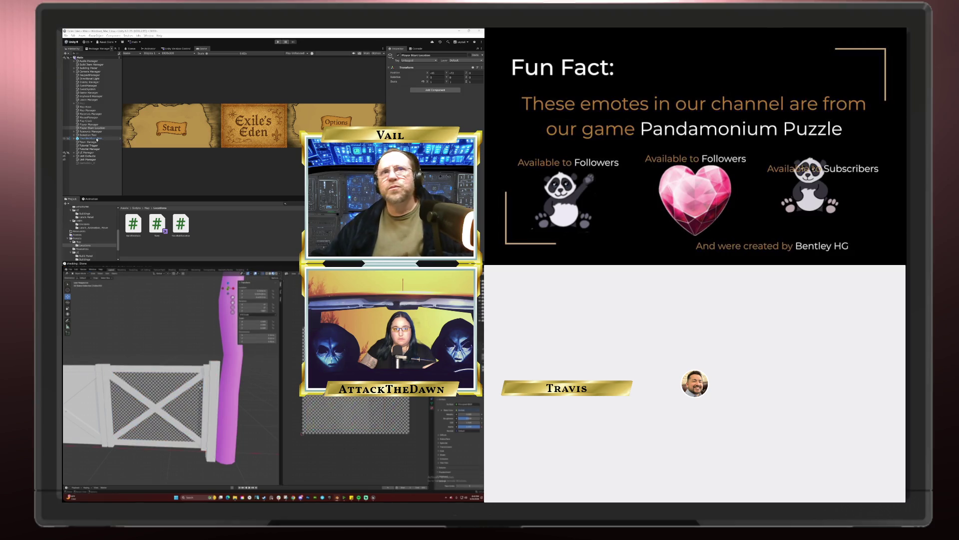
pyautogui.click(209, 377)
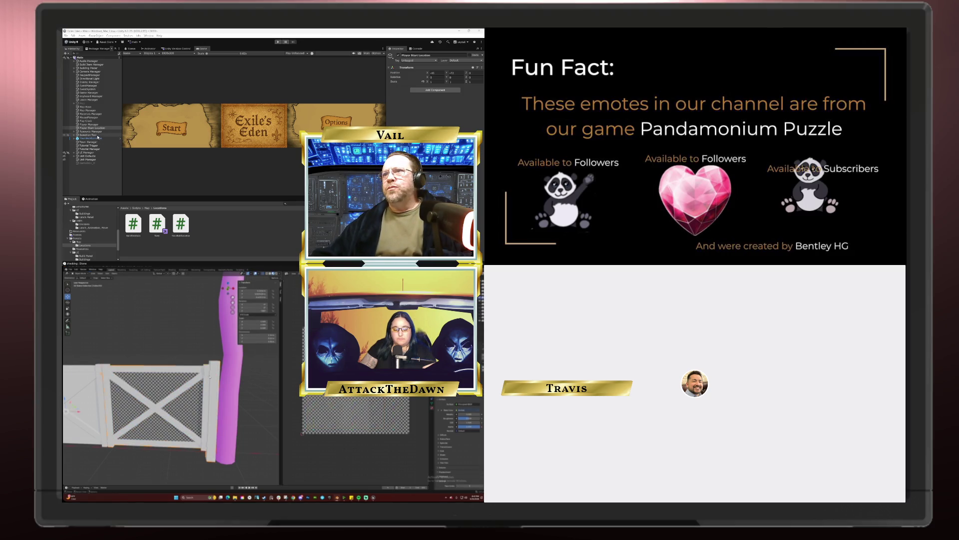
pyautogui.press('Tab')
pyautogui.press('a')
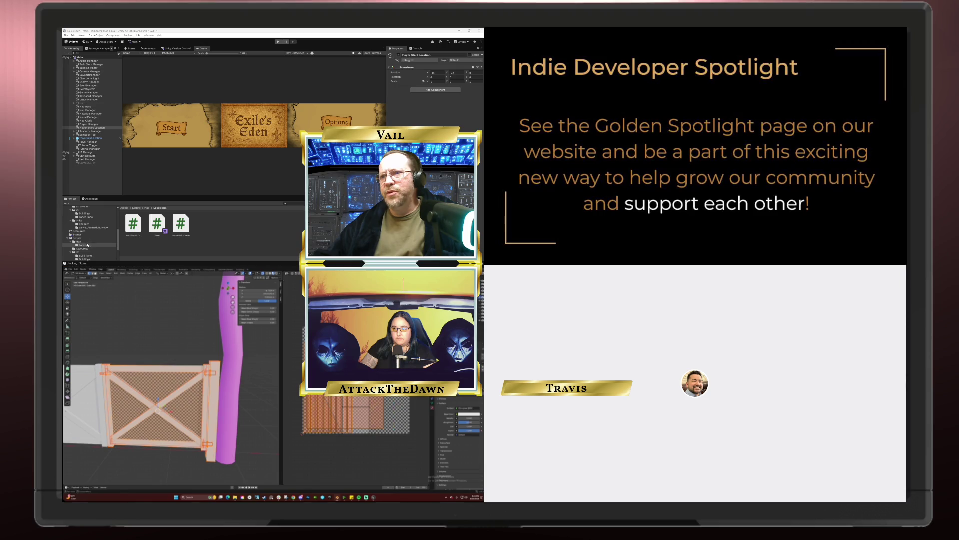
pyautogui.scroll(-3, 86, 242)
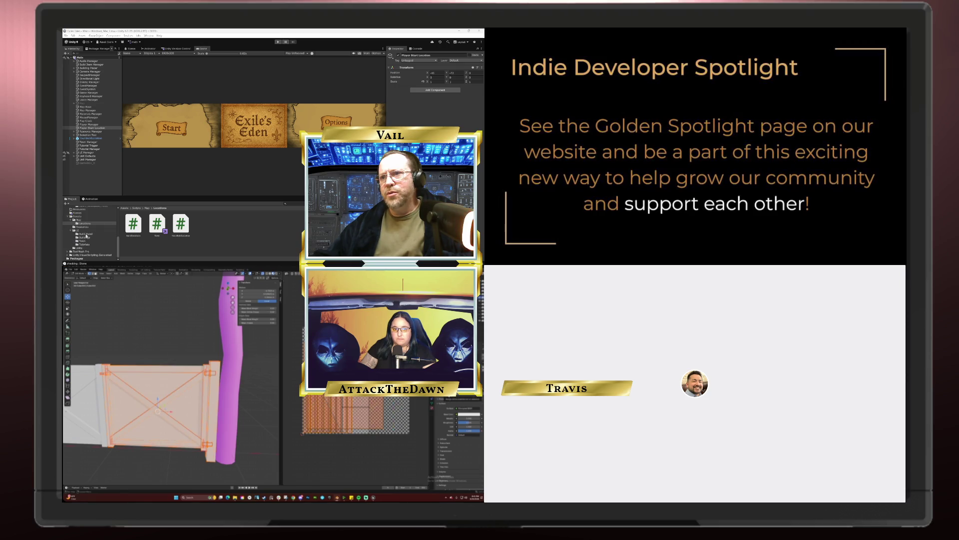
pyautogui.scroll(1, 86, 233)
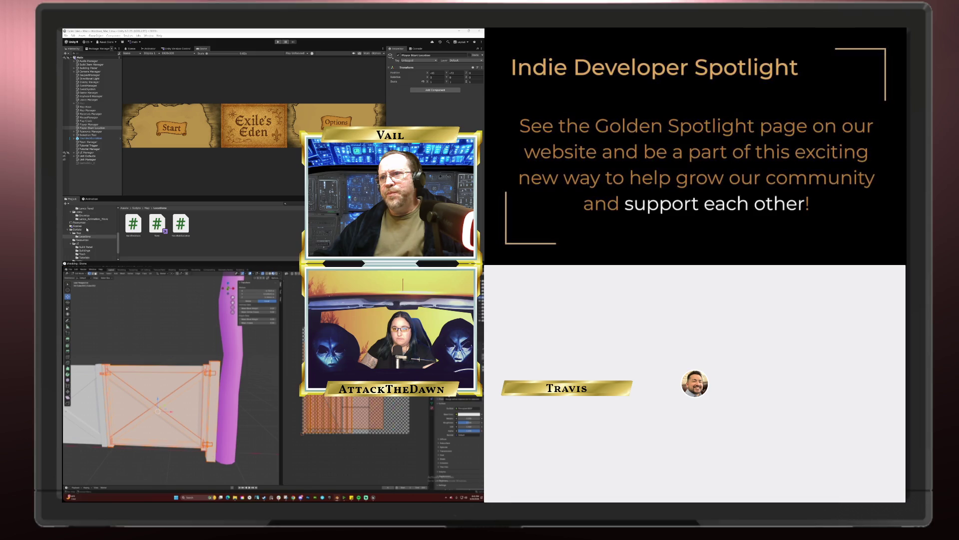
pyautogui.scroll(2, 86, 229)
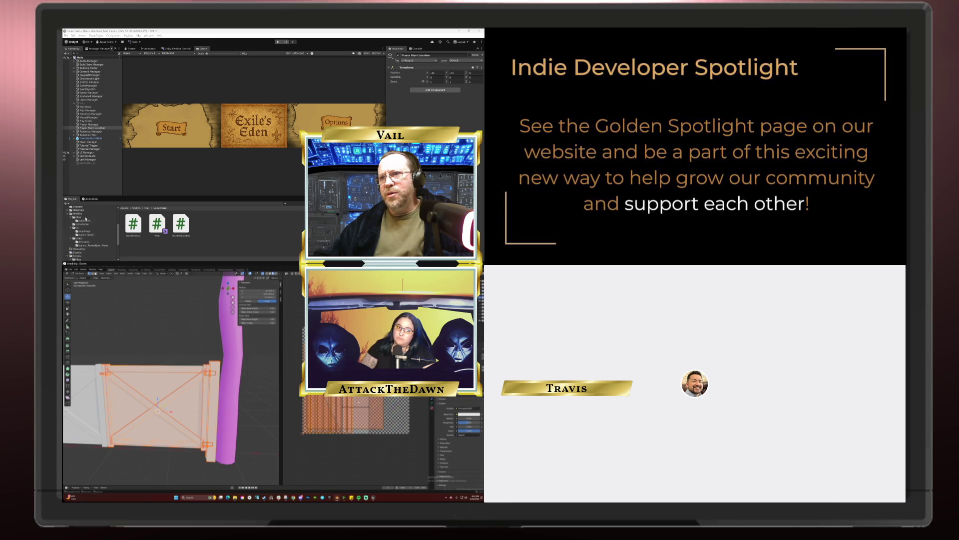
pyautogui.click(84, 231)
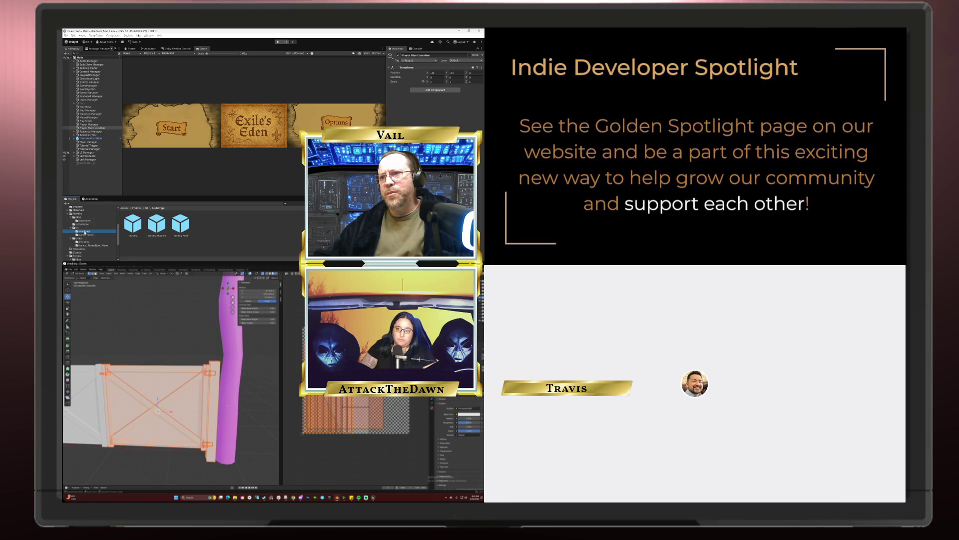
# Open the Building prefab, select the whole gate mesh, and view the prefab in Scene
pyautogui.doubleClick(131, 225)
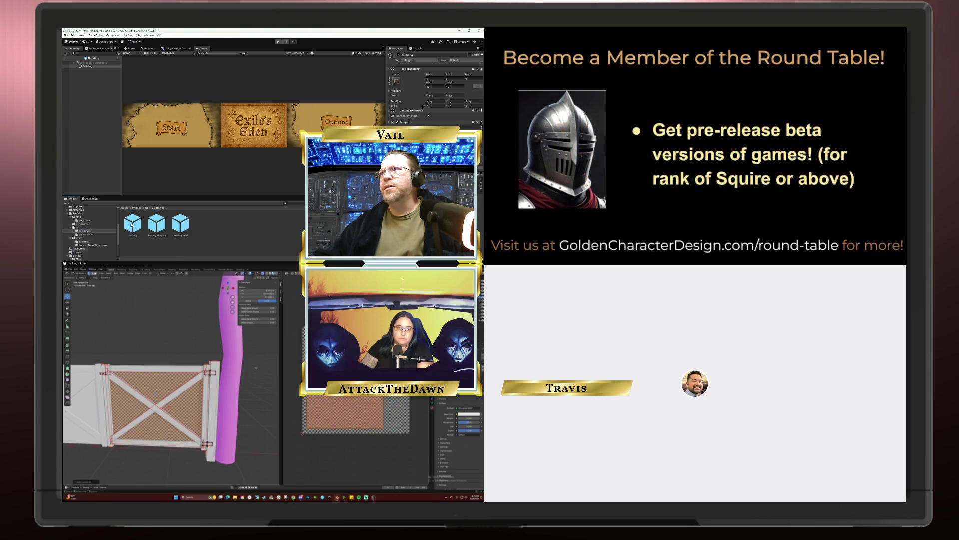
pyautogui.click(110, 274)
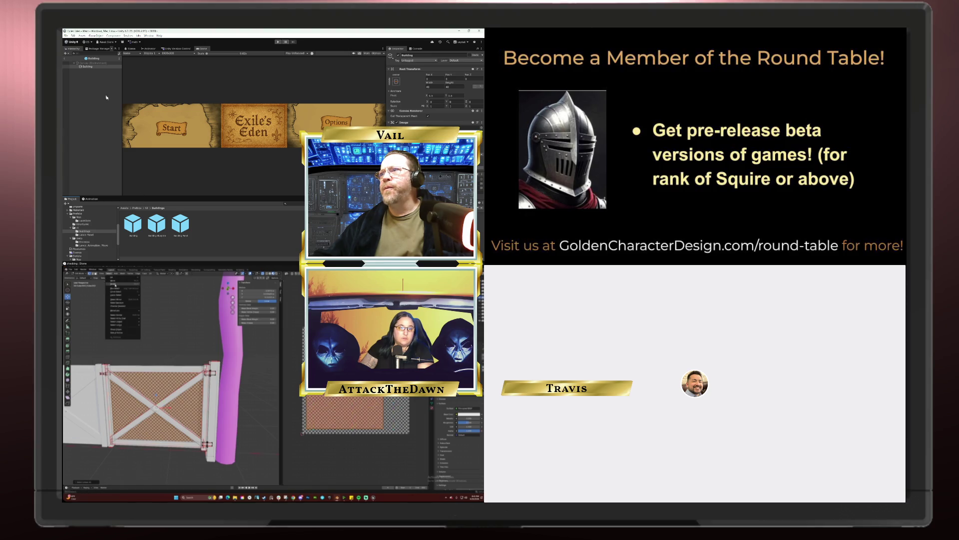
pyautogui.click(115, 285)
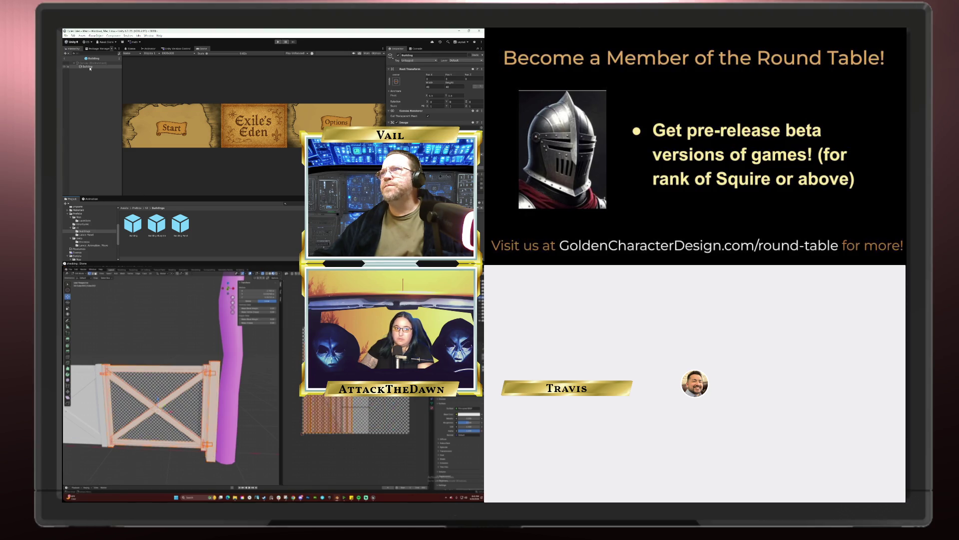
pyautogui.click(127, 49)
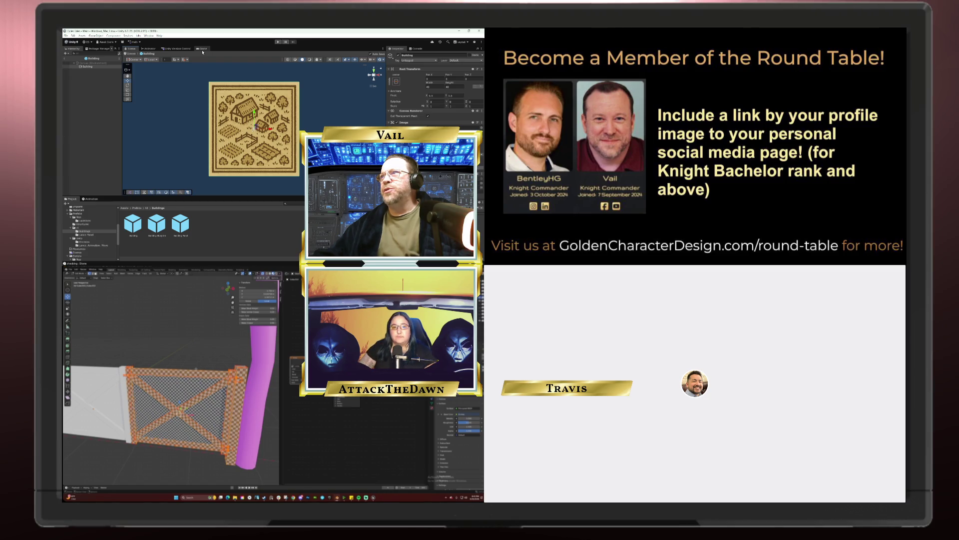
pyautogui.scroll(4, 172, 414)
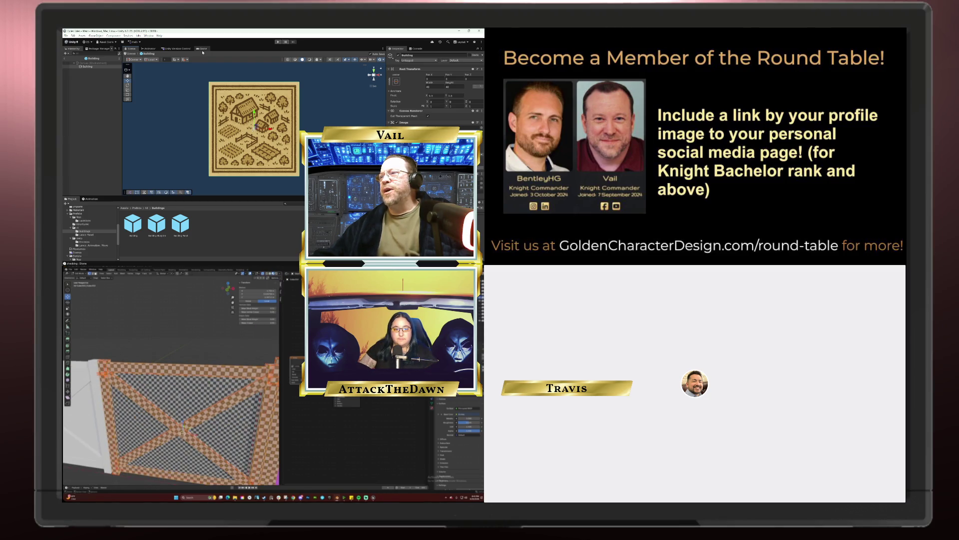
pyautogui.scroll(-2, 173, 382)
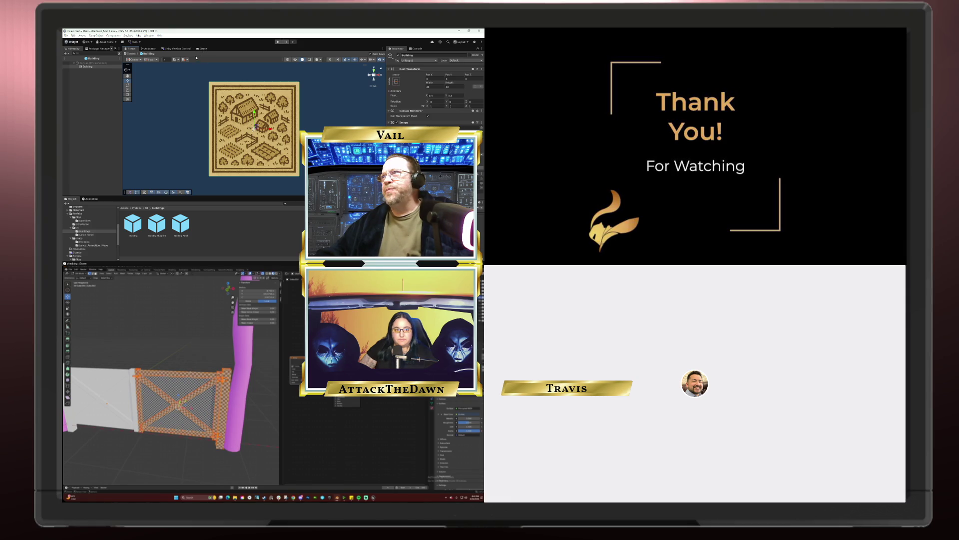
pyautogui.press('Tab')
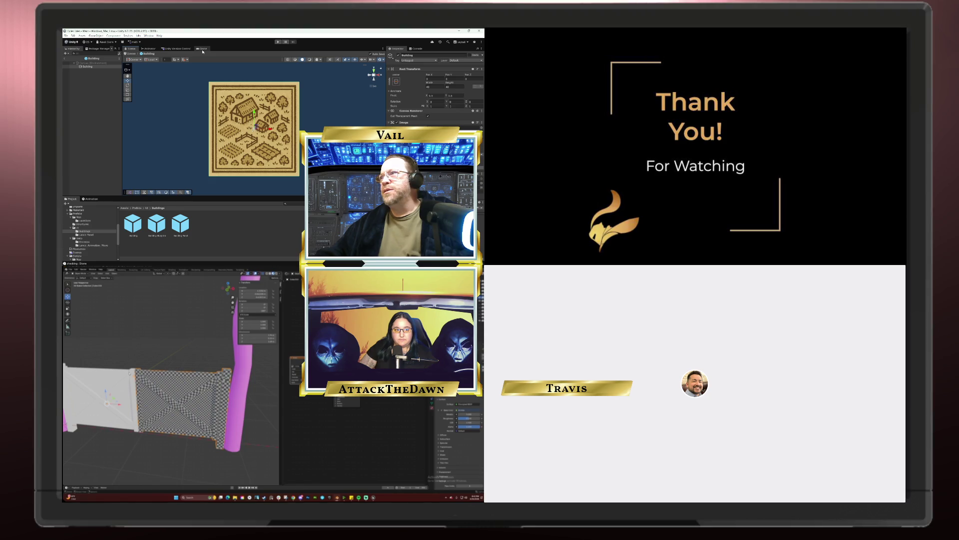
pyautogui.press('Tab')
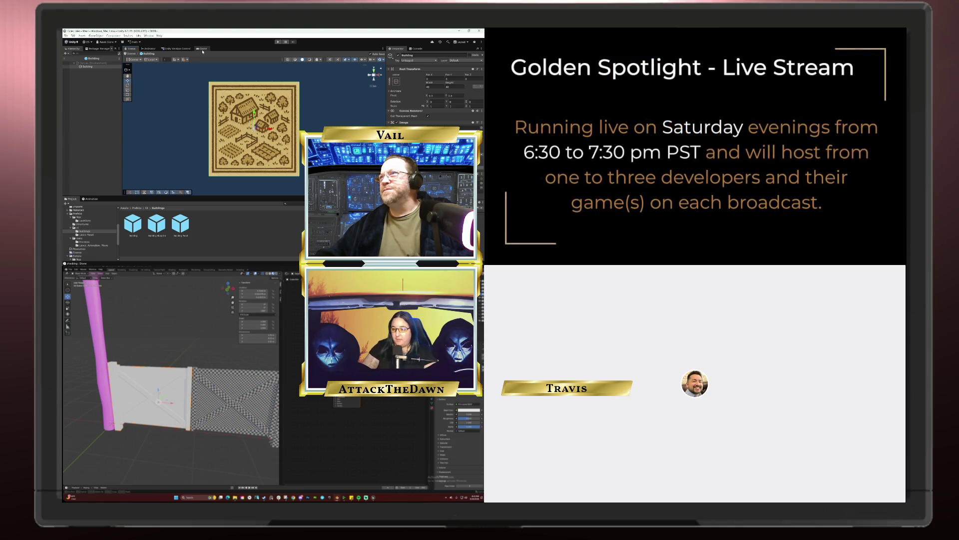
# Preview the title menu, then change the gate selection to the crossed-brace panel faces
pyautogui.click(203, 50)
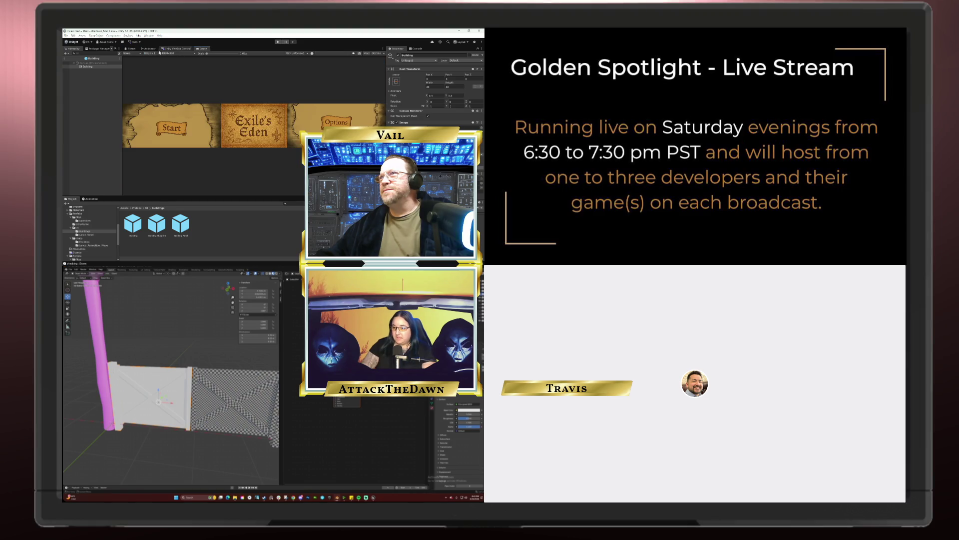
pyautogui.click(132, 50)
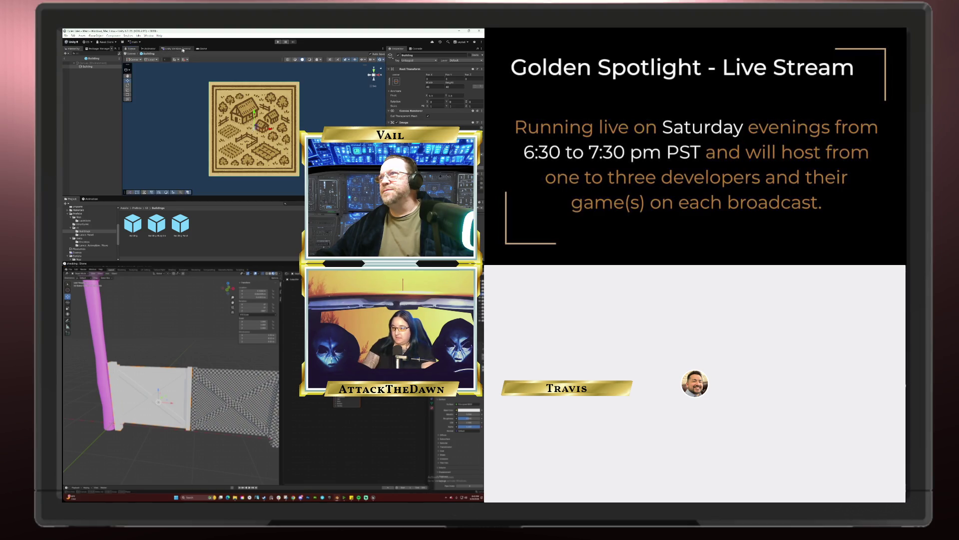
pyautogui.click(199, 49)
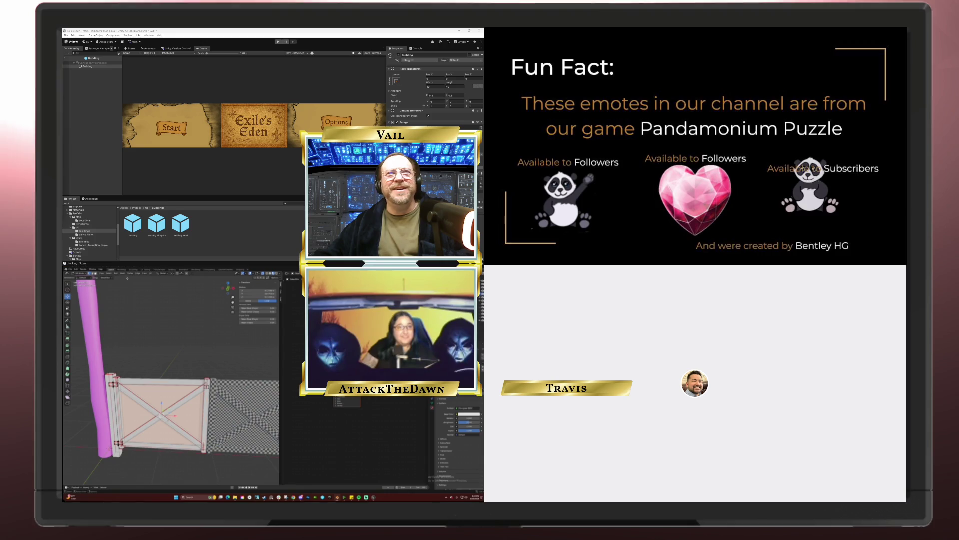
pyautogui.click(109, 273)
pyautogui.click(116, 283)
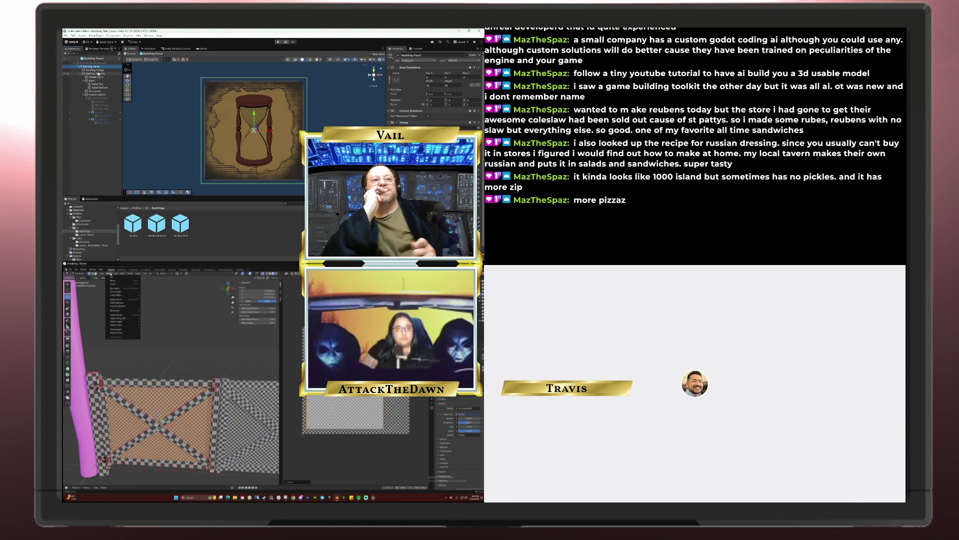
# Invert the gate selection to the frame beams and start scaling them
pyautogui.click(111, 274)
pyautogui.click(116, 284)
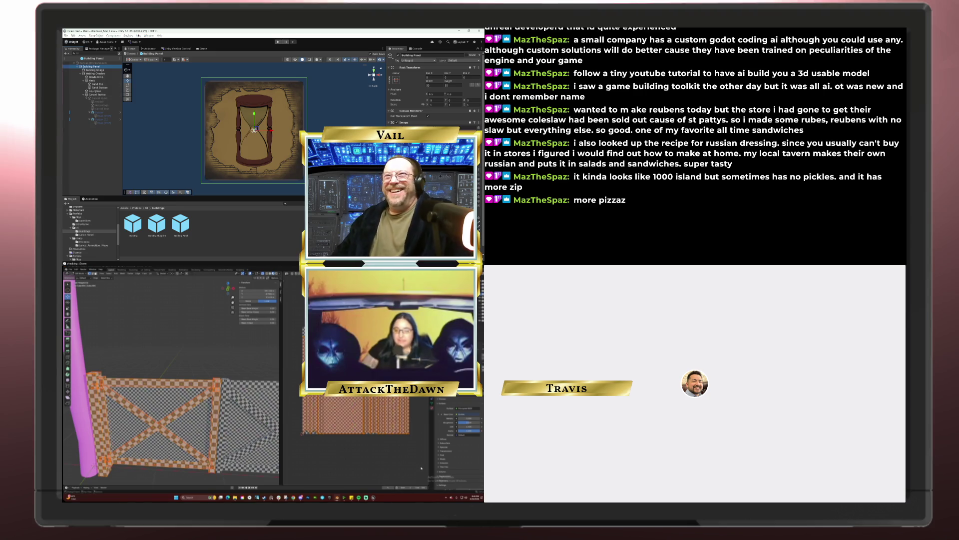
pyautogui.press('s')
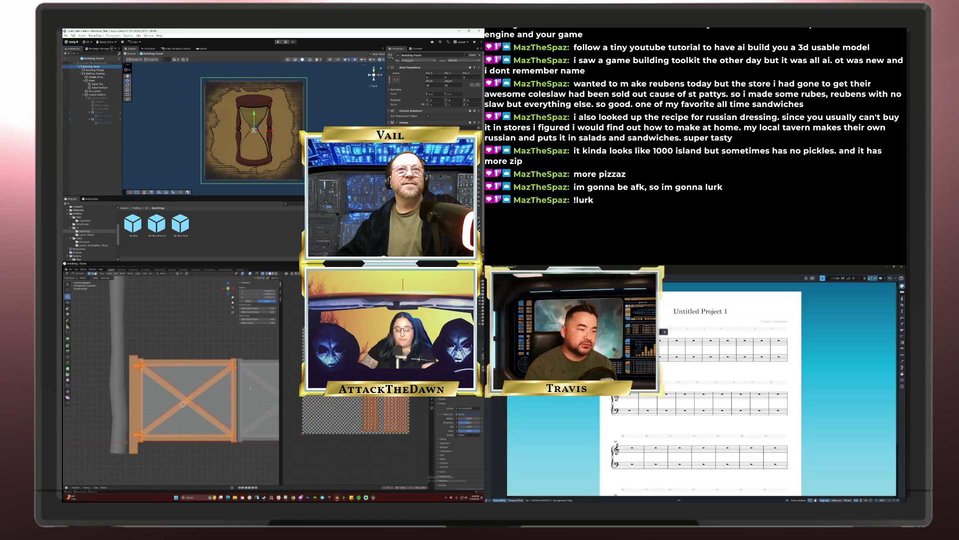
# Unwrap the gate frame's UVs and preview the checker texture mapped onto it
pyautogui.press('u')
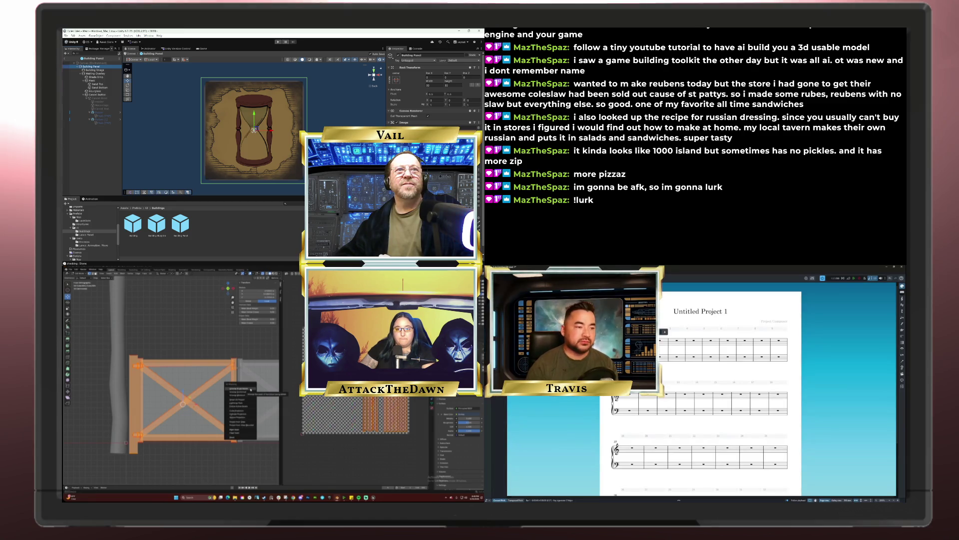
pyautogui.click(250, 388)
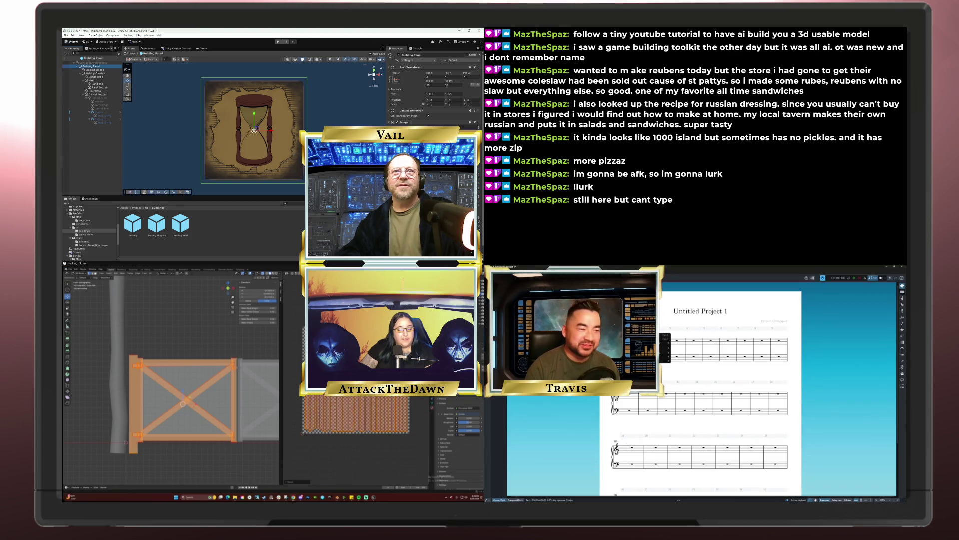
pyautogui.moveTo(666, 351)
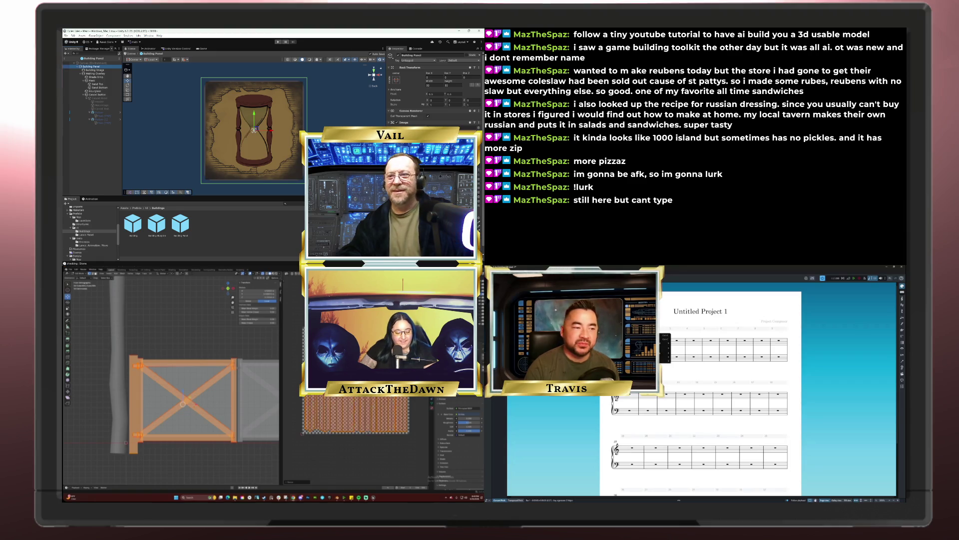
pyautogui.click(673, 369)
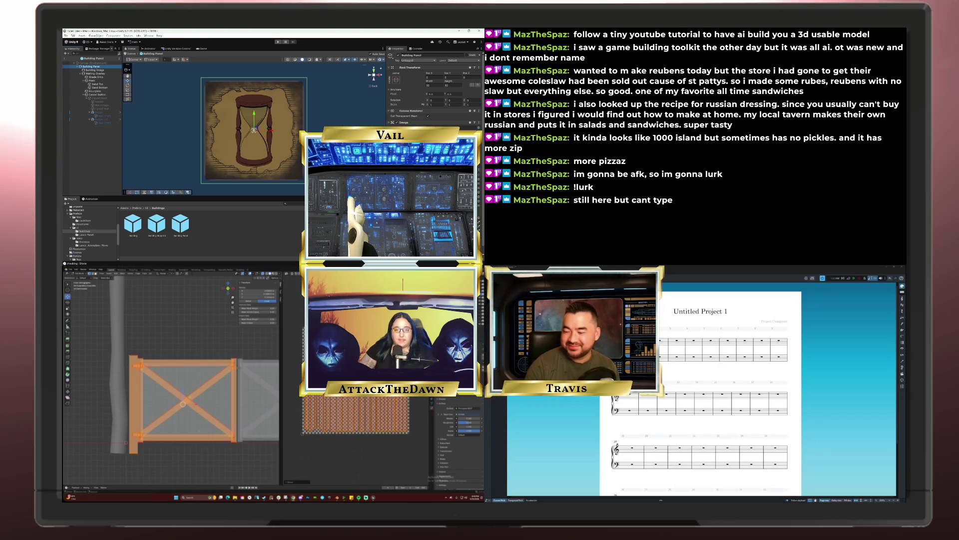
pyautogui.press('z')
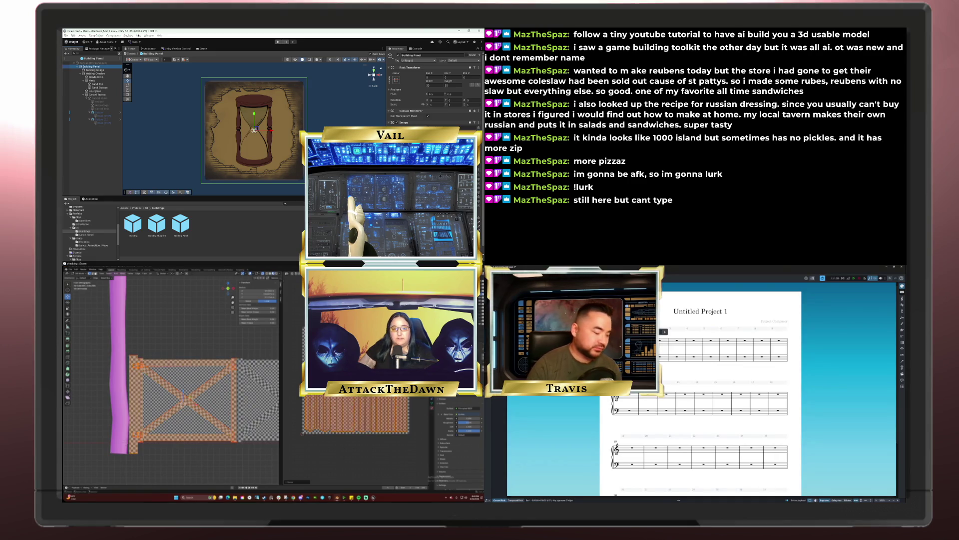
# Rescale the gate's UVs to adjust the checker texture size
pyautogui.scroll(5, 259, 350)
pyautogui.scroll(5, 172, 425)
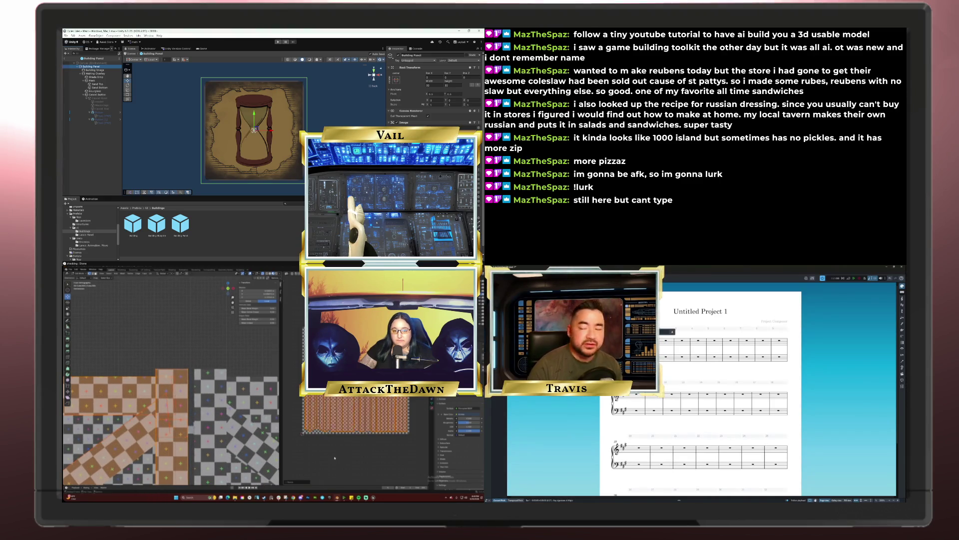
pyautogui.press('s')
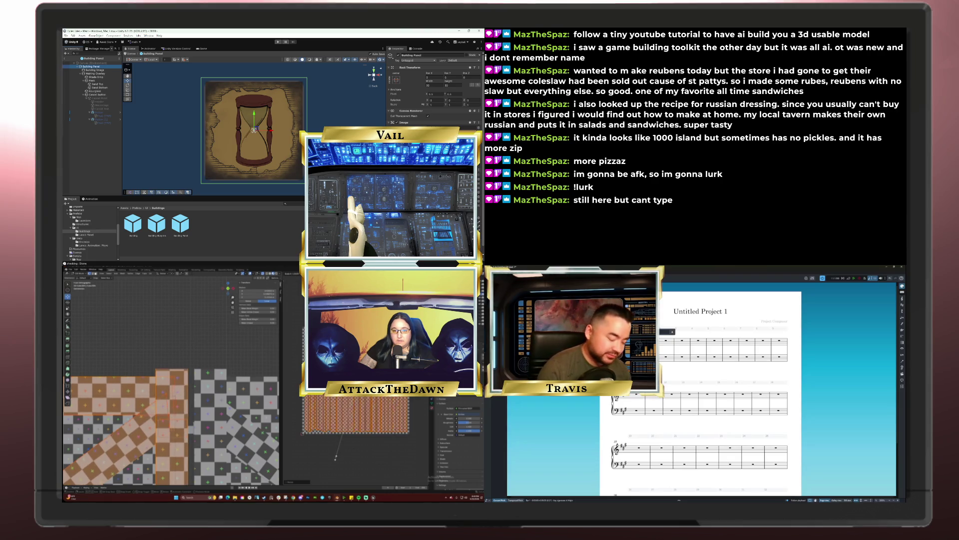
pyautogui.click(330, 460)
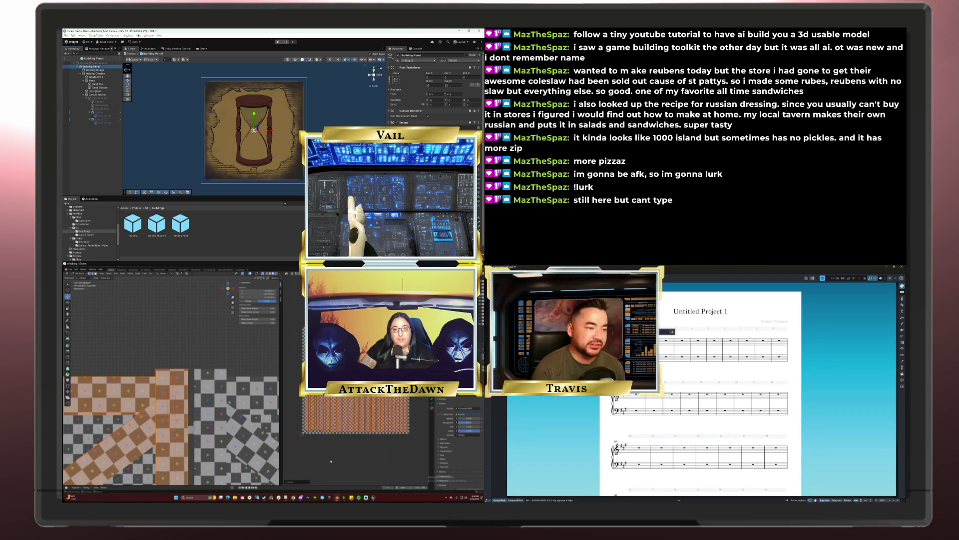
pyautogui.press('s')
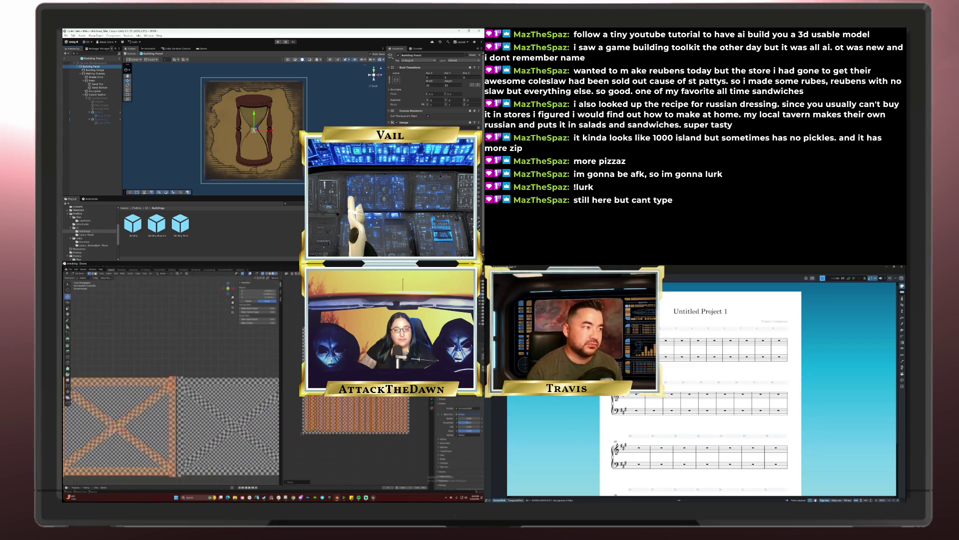
pyautogui.scroll(-5, 171, 375)
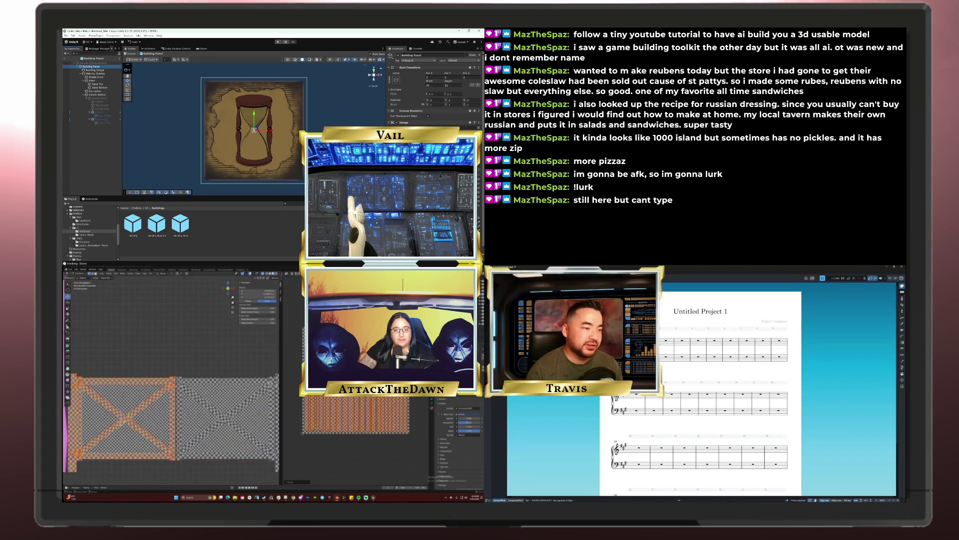
pyautogui.scroll(5, 171, 380)
# Select one plank plus its linked planks, orbit to inspect, and return to Object Mode
pyautogui.click(183, 376)
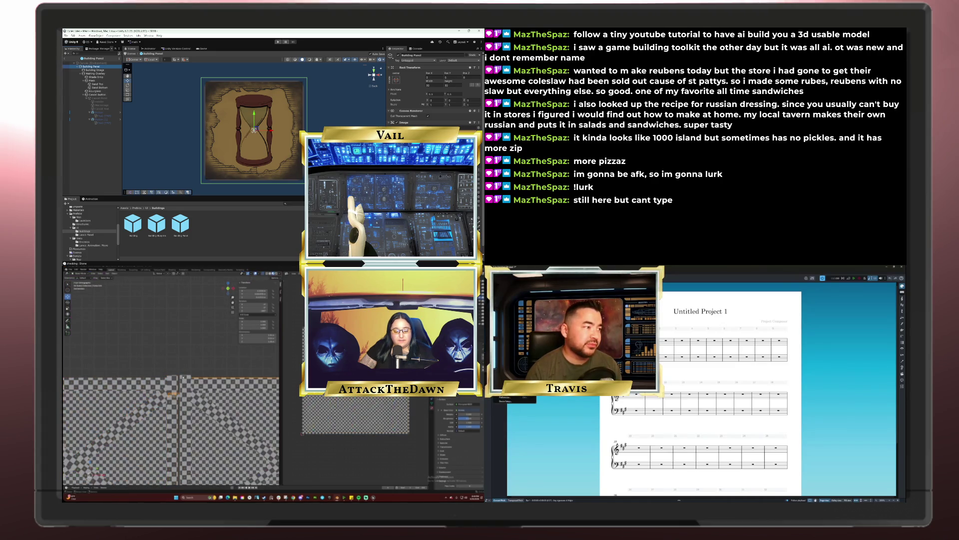
pyautogui.hotkey('ctrl', 'l')
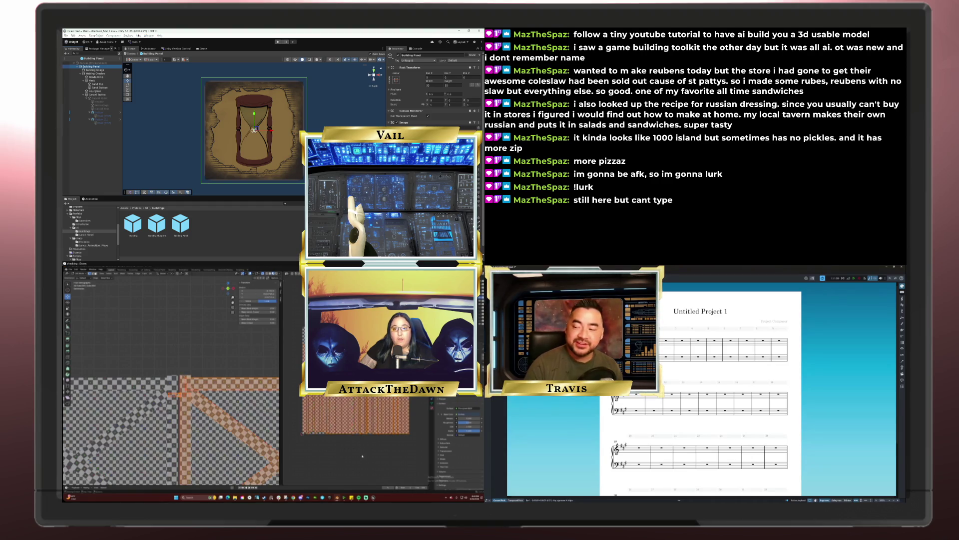
pyautogui.scroll(4, 170, 383)
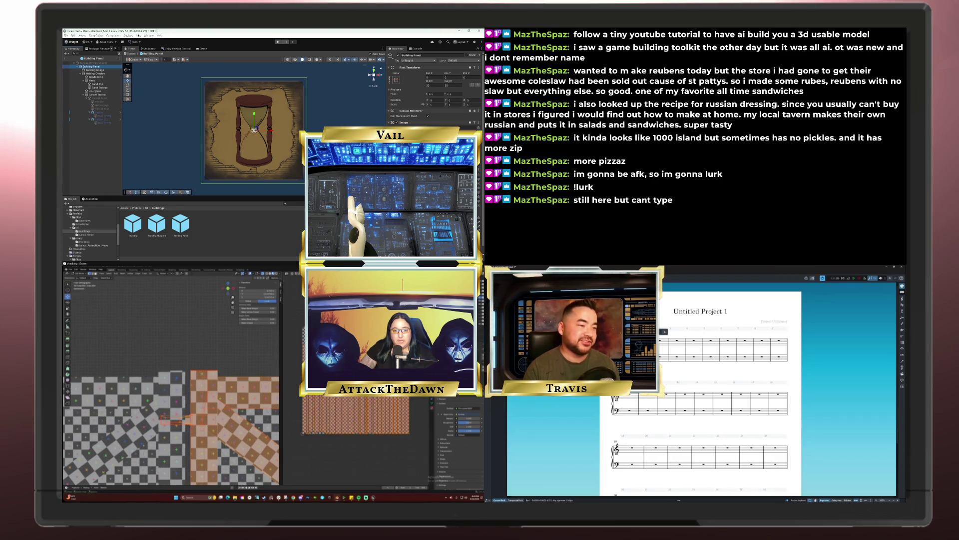
pyautogui.scroll(-5, 157, 360)
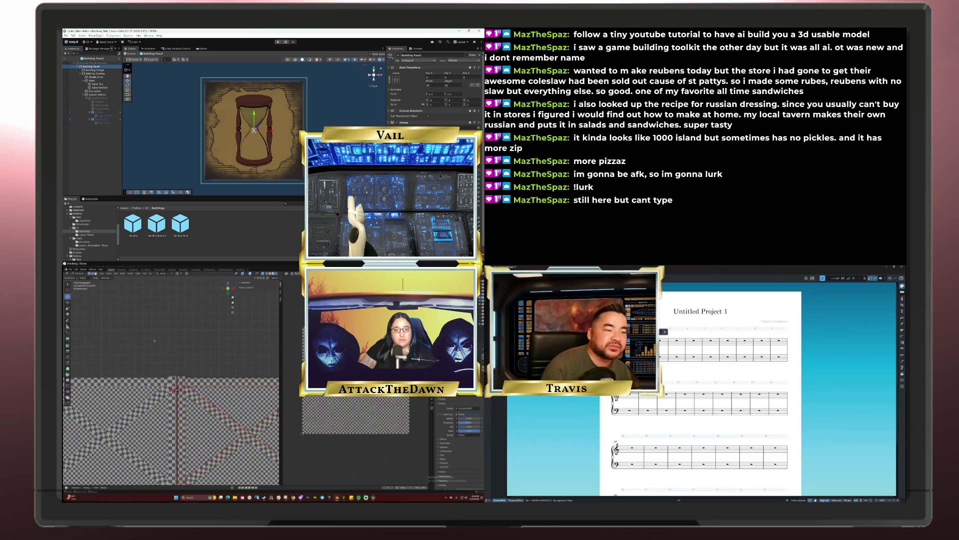
pyautogui.moveTo(170, 380)
pyautogui.mouseDown(button='middle')
pyautogui.moveTo(188, 350)
pyautogui.moveTo(217, 350)
pyautogui.moveTo(210, 368)
pyautogui.moveTo(220, 410)
pyautogui.moveTo(78, 405)
pyautogui.moveTo(244, 414)
pyautogui.moveTo(219, 376)
pyautogui.mouseUp(button='middle')
pyautogui.press('Tab')
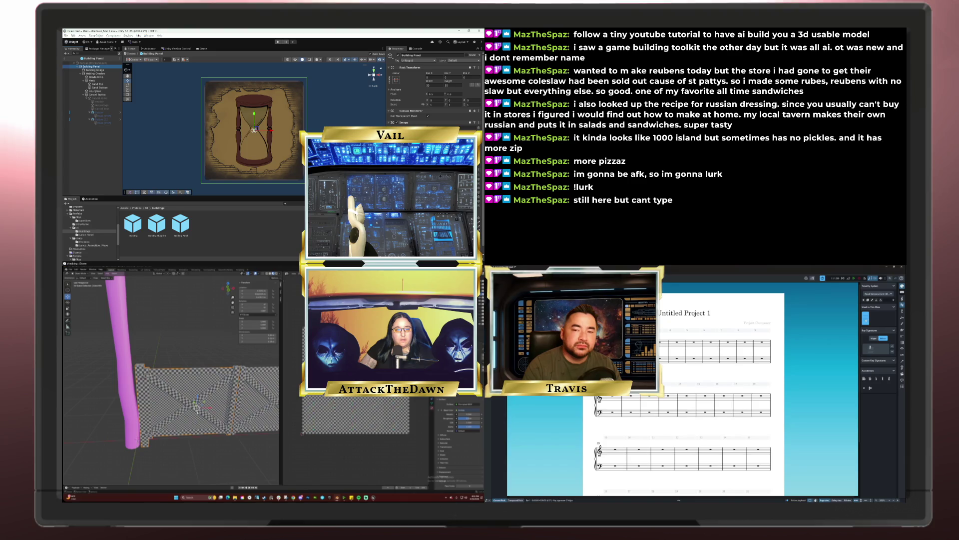
# Orbit to a frontal view of the gate and switch to plain Solid shading
pyautogui.scroll(2, 154, 397)
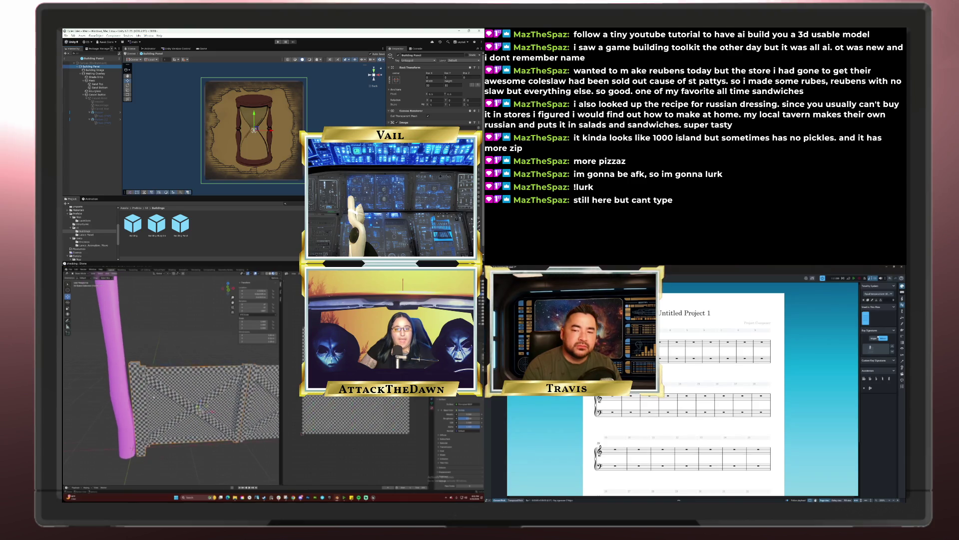
pyautogui.moveTo(153, 397); pyautogui.dragTo(154, 394, button='middle')
pyautogui.scroll(-5, 174, 386)
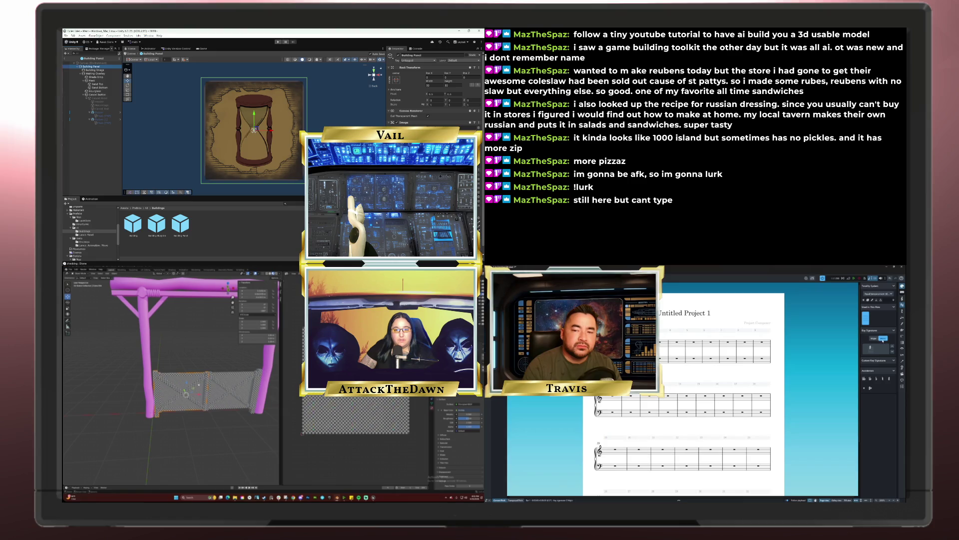
pyautogui.scroll(5, 171, 379)
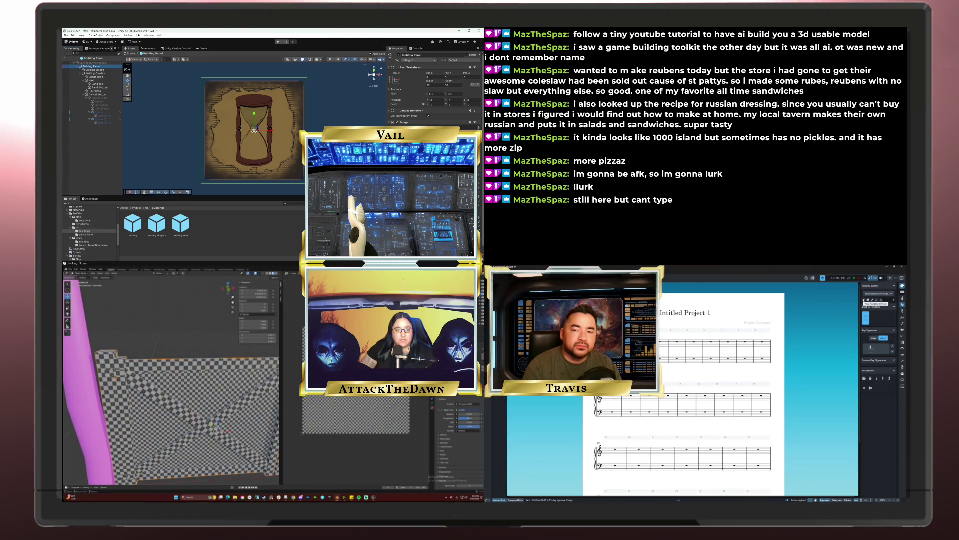
pyautogui.press('Tab')
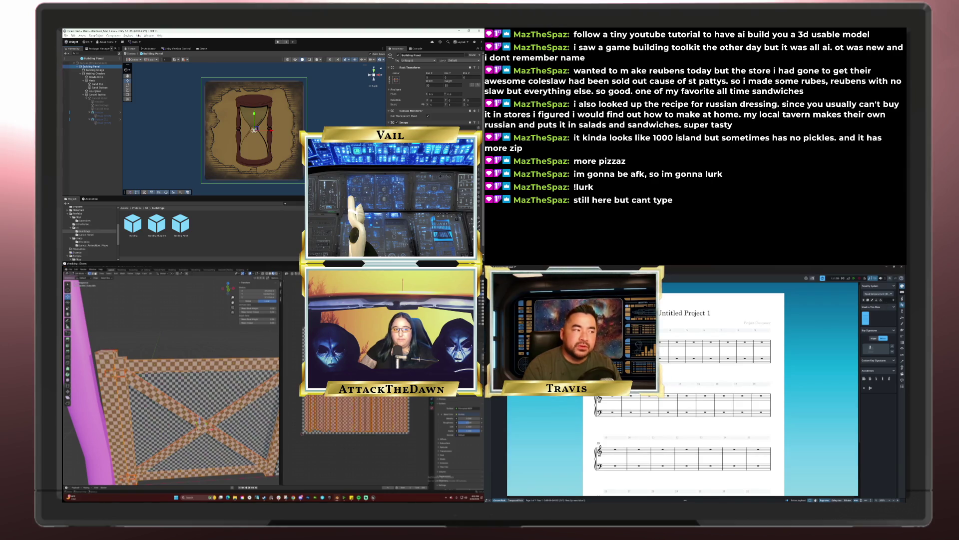
pyautogui.click(866, 318)
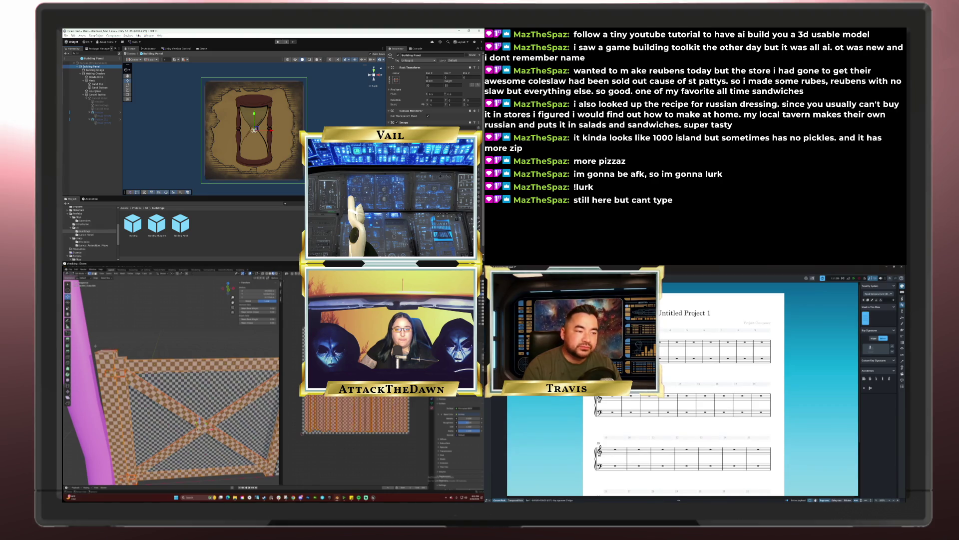
pyautogui.moveTo(175, 350); pyautogui.dragTo(178, 352, button='middle')
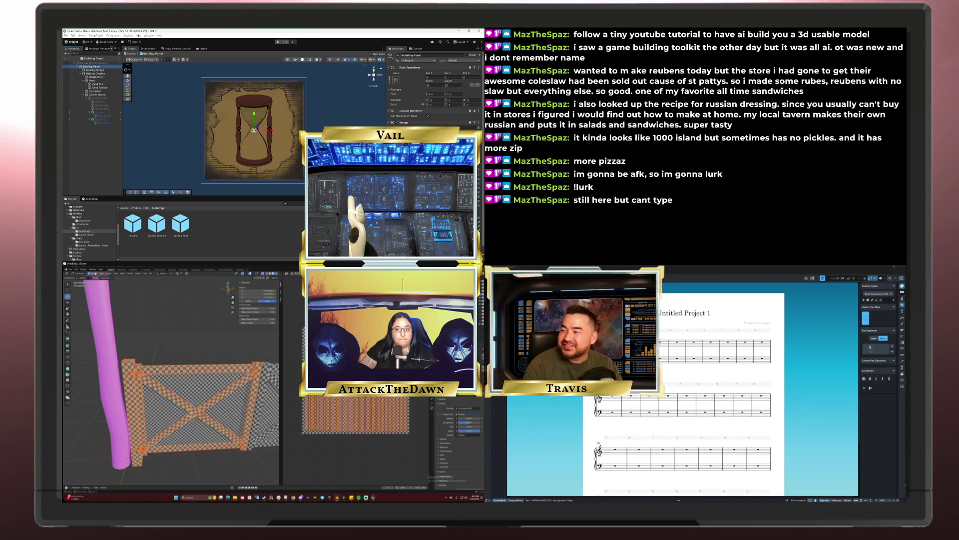
pyautogui.click(269, 273)
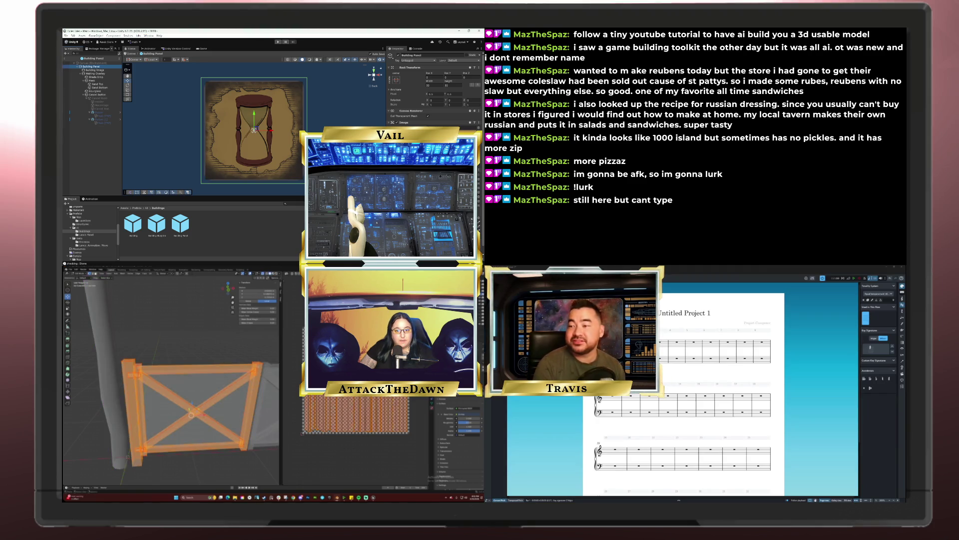
# In Edit Mode, select the corner post with its linked braces and rails, and frame them
pyautogui.press('Tab')
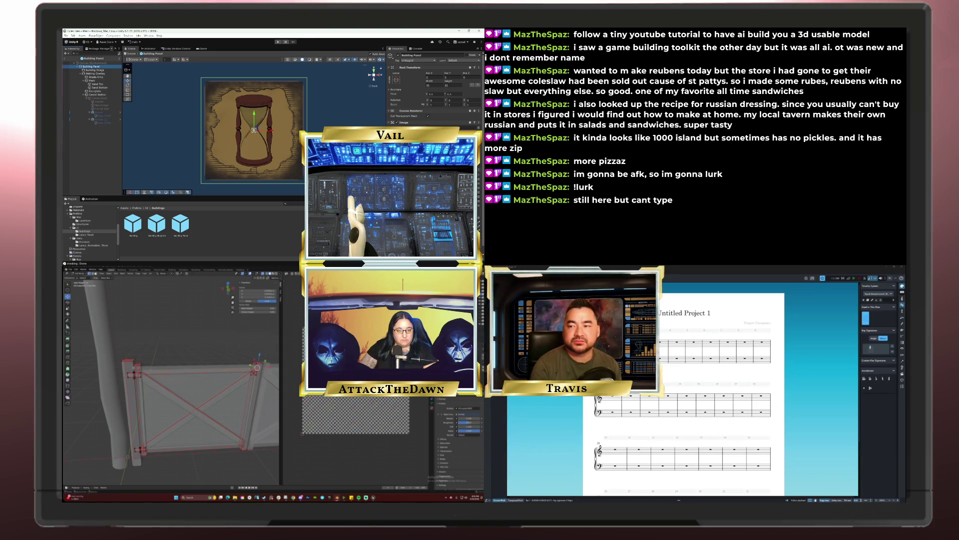
pyautogui.scroll(6, 150, 375)
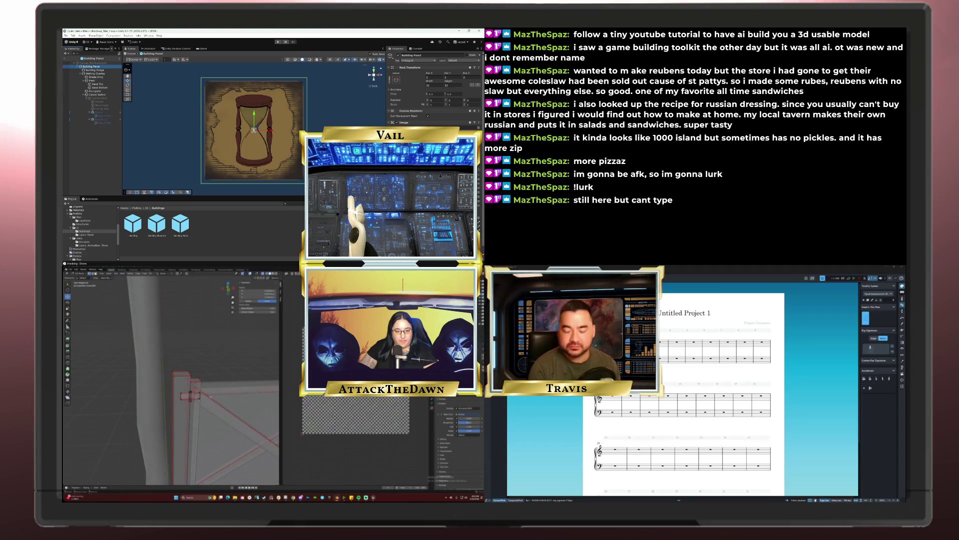
pyautogui.hotkey('alt', 'a')
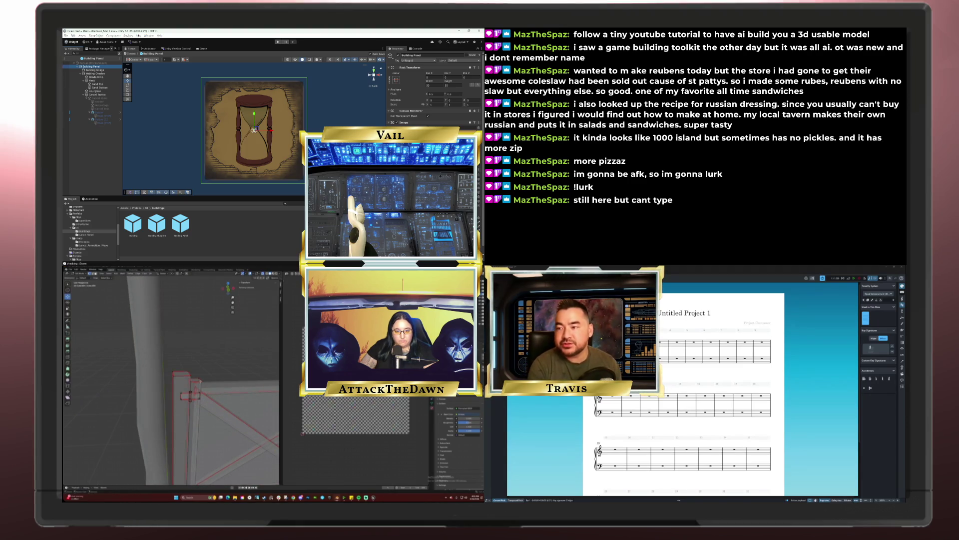
pyautogui.click(201, 382)
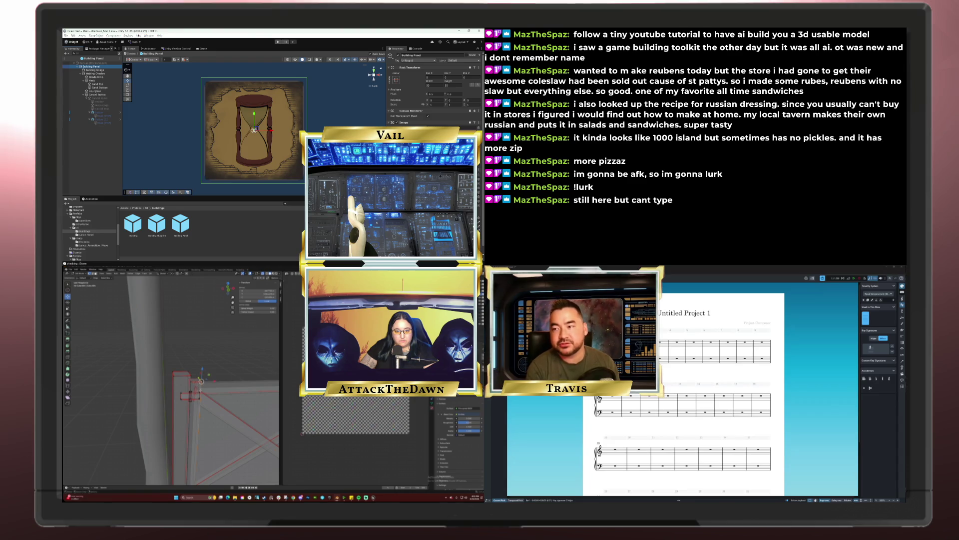
pyautogui.moveTo(202, 437); pyautogui.dragTo(169, 481, button='middle')
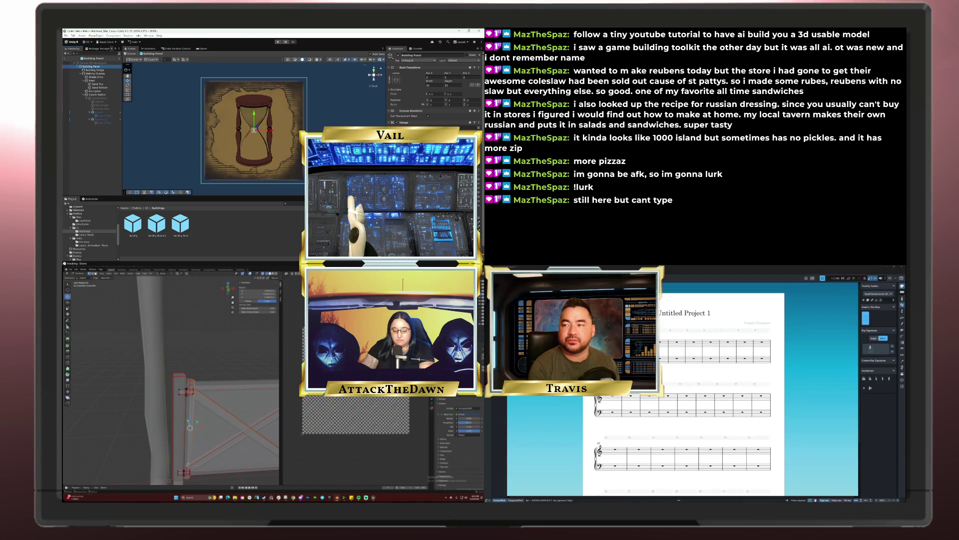
pyautogui.hotkey('ctrl', 'l')
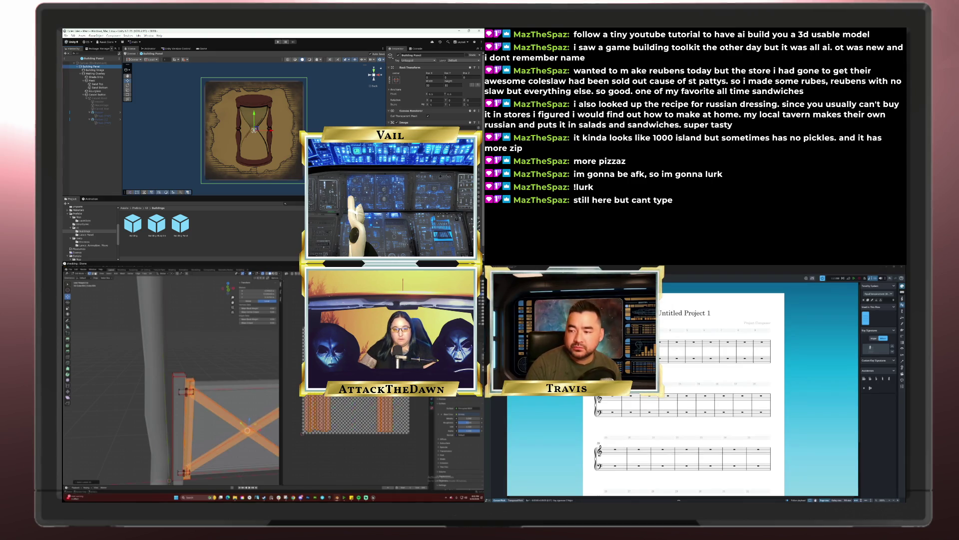
pyautogui.hotkey('ctrl', 'l')
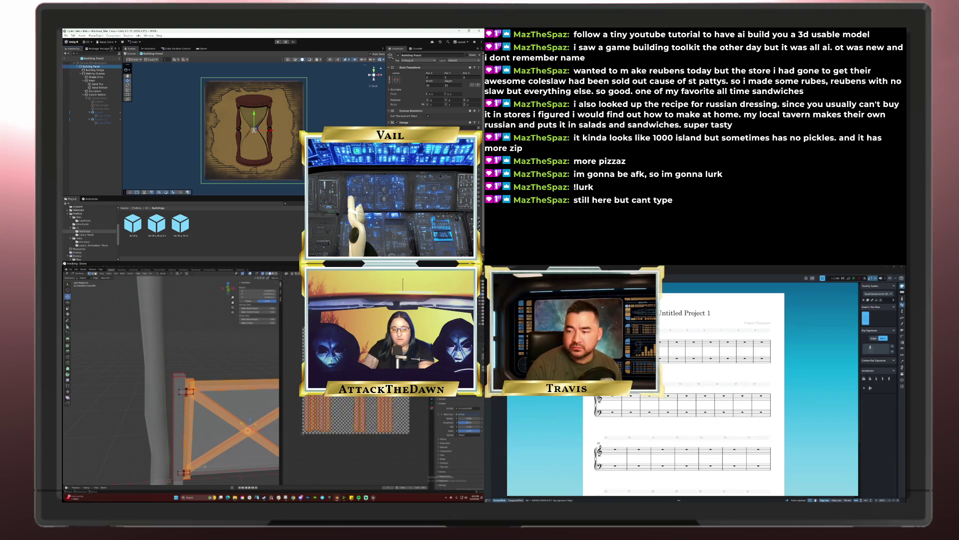
pyautogui.press('l')
pyautogui.press('KP_Decimal')
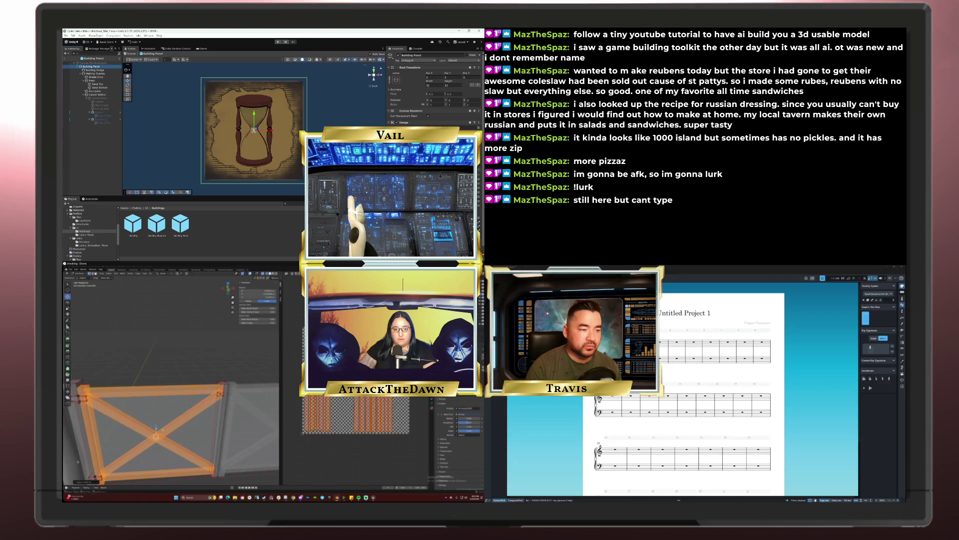
pyautogui.press('Escape')
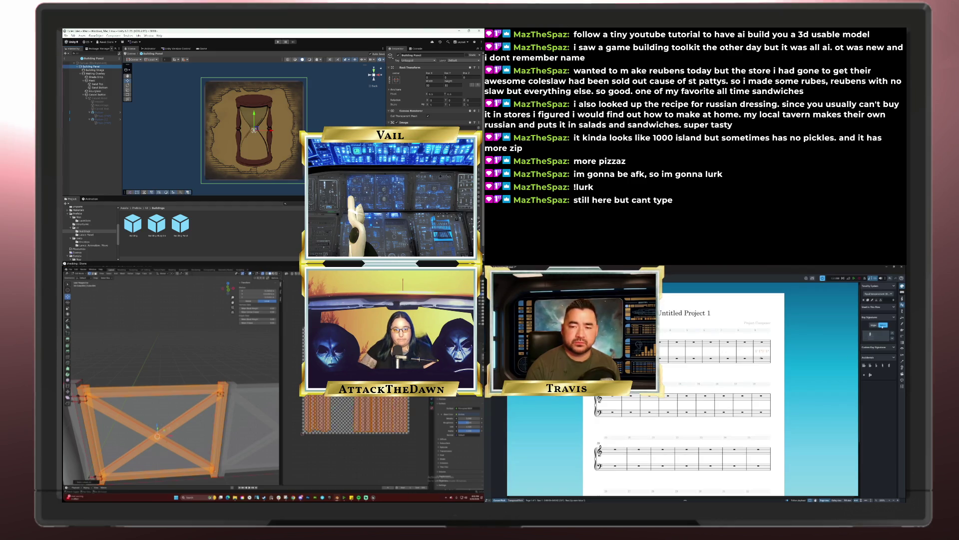
# Turn off X-ray so the fence renders opaque, and orbit to view the beams from above
pyautogui.scroll(5, 161, 364)
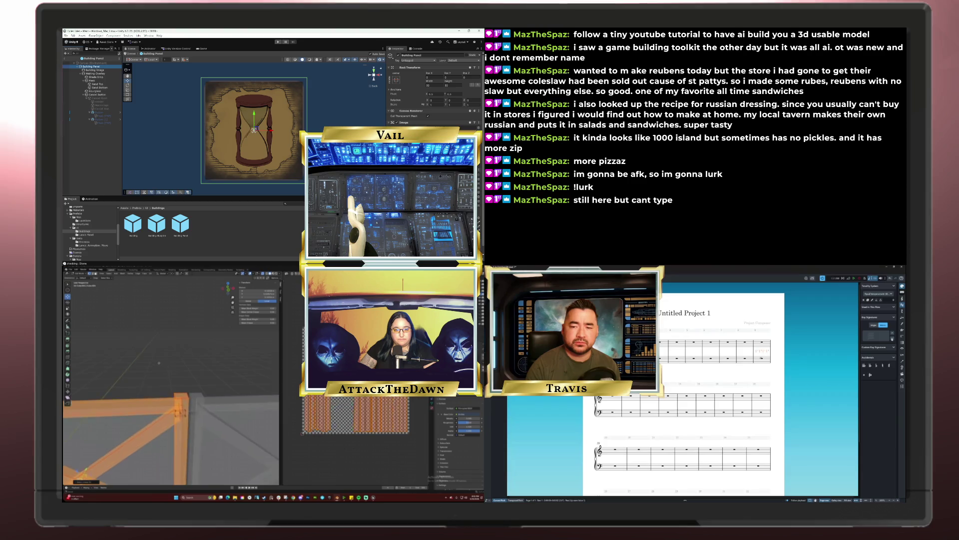
pyautogui.scroll(5, 160, 364)
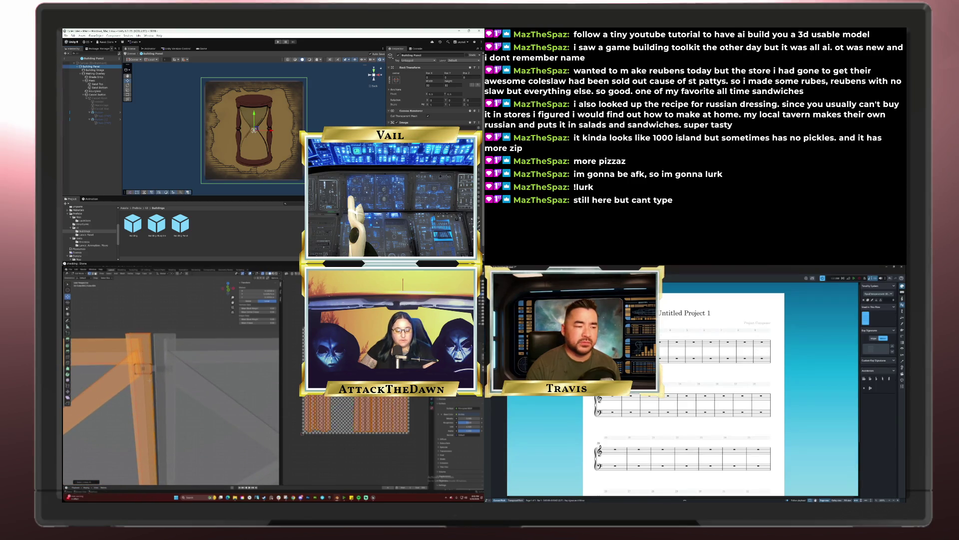
pyautogui.hotkey('alt', 'z')
pyautogui.hotkey('alt', 'z')
pyautogui.moveTo(170, 370); pyautogui.dragTo(186, 397, button='middle')
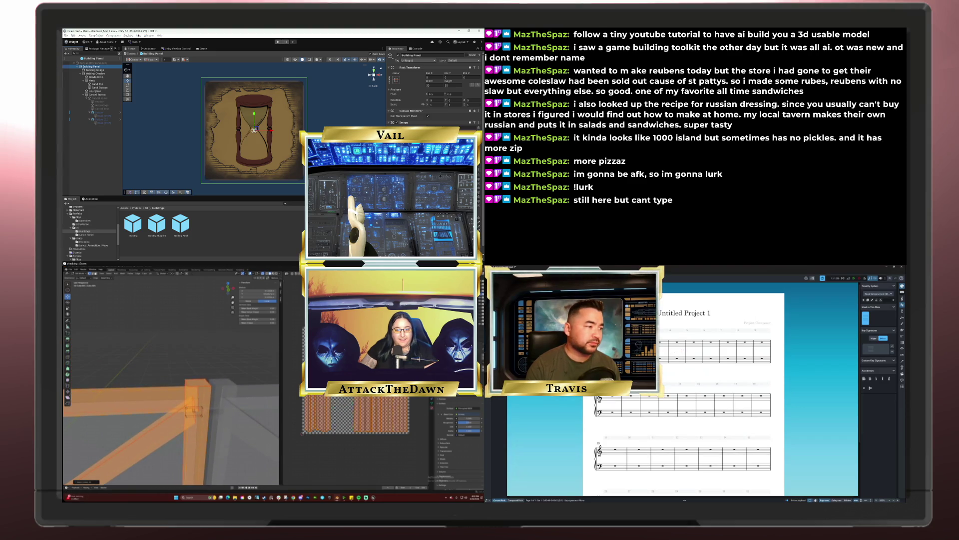
pyautogui.moveTo(220, 428); pyautogui.dragTo(215, 430, button='middle')
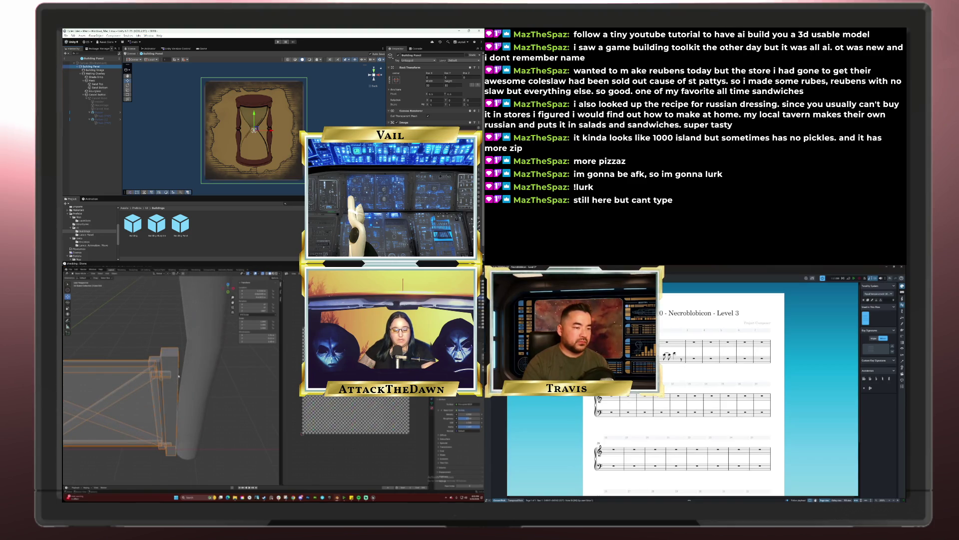
# Move the selected part into place, then select the linked vertical post and delete it
pyautogui.press('g')
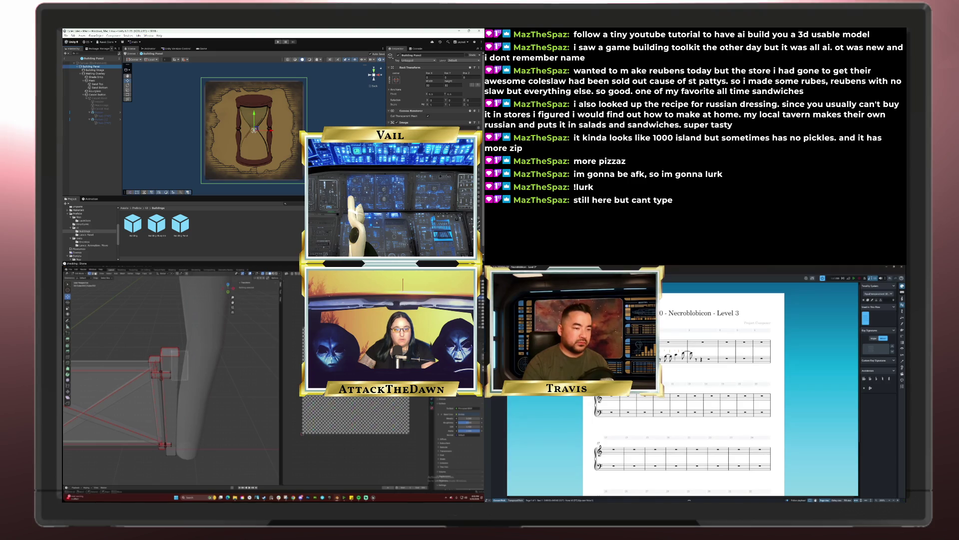
pyautogui.click(174, 367)
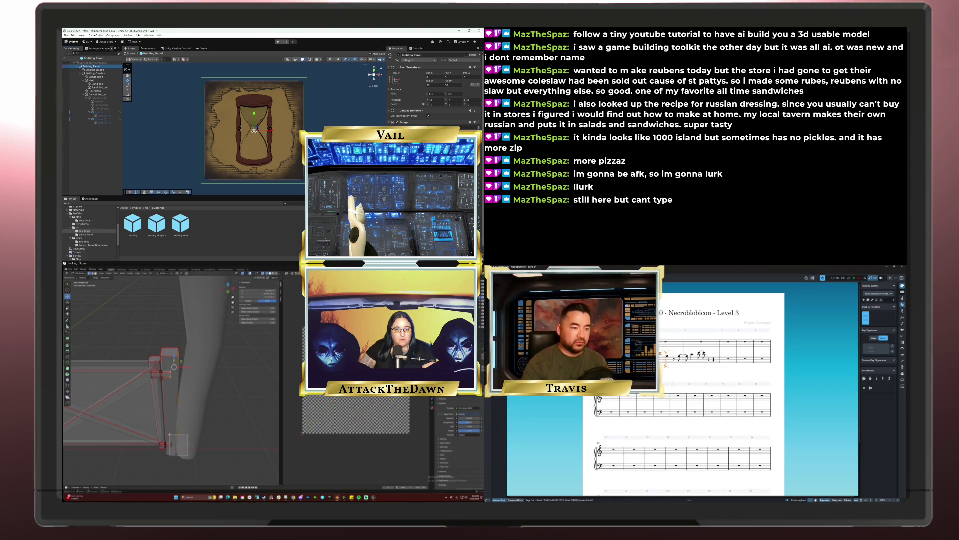
pyautogui.hotkey('ctrl', 'l')
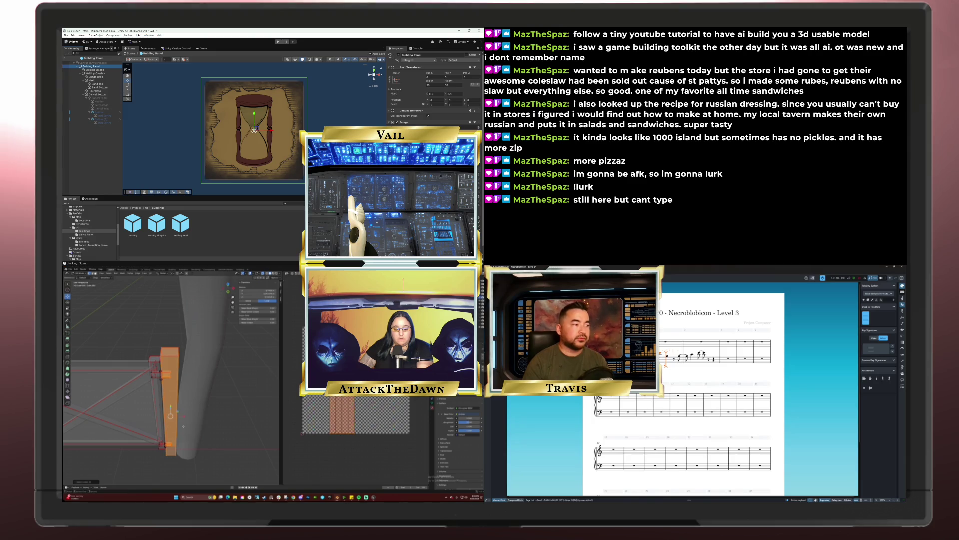
pyautogui.press('Delete')
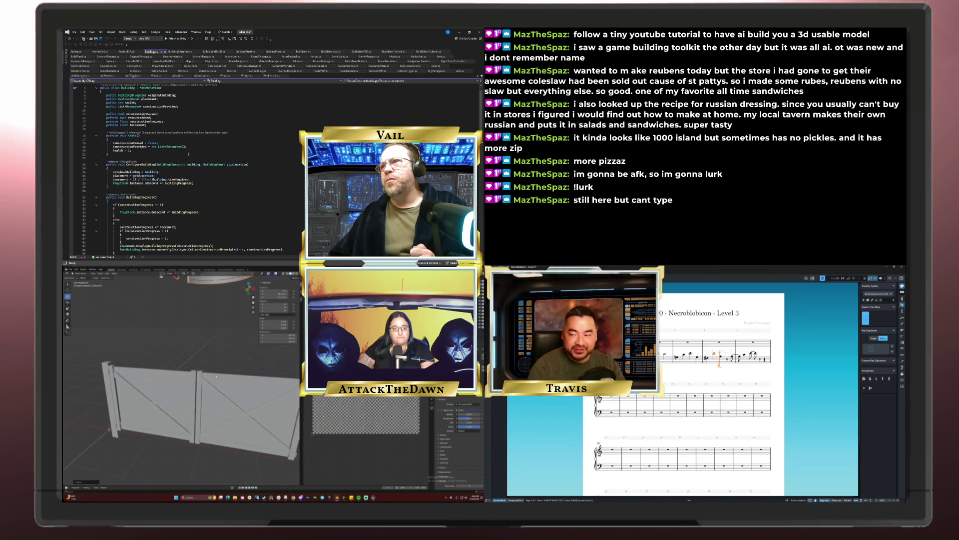
# Orbit to a steep angle and stand the plank up almost vertically beside the gate
pyautogui.scroll(-5, 188, 155)
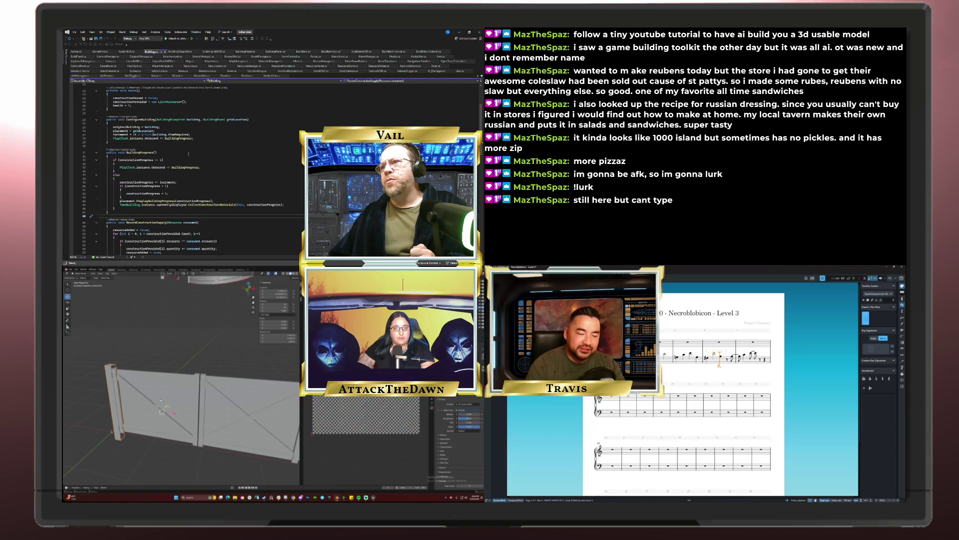
pyautogui.moveTo(150, 350)
pyautogui.mouseDown(button='middle')
pyautogui.moveTo(173, 346)
pyautogui.moveTo(175, 355)
pyautogui.moveTo(158, 311)
pyautogui.moveTo(140, 339)
pyautogui.mouseUp(button='middle')
pyautogui.moveTo(167, 343)
pyautogui.mouseDown()
pyautogui.moveTo(150, 330)
pyautogui.moveTo(166, 307)
pyautogui.mouseUp()
# Add blank lines after the BuildingProgress method and edit the gate mesh with all faces
pyautogui.click(144, 168)
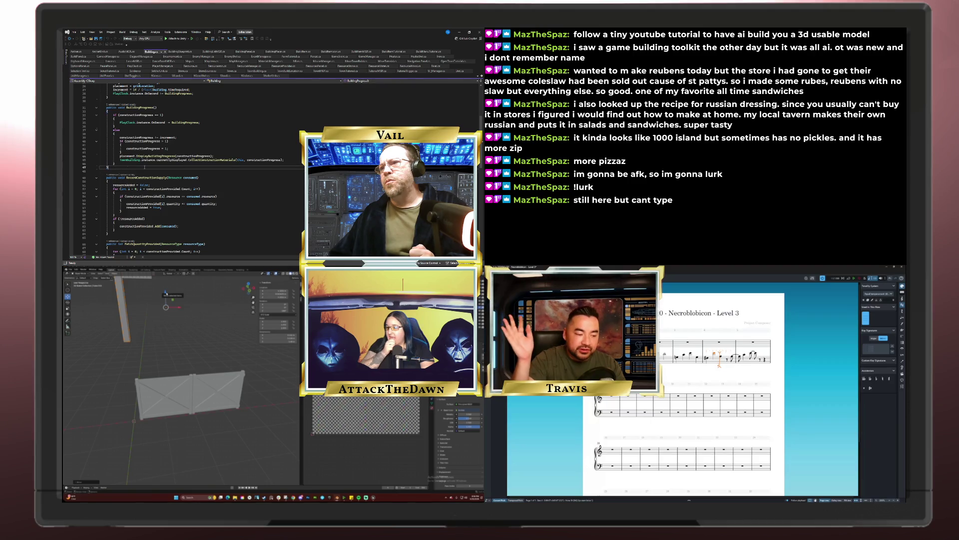
pyautogui.press('Return')
pyautogui.press('Return')
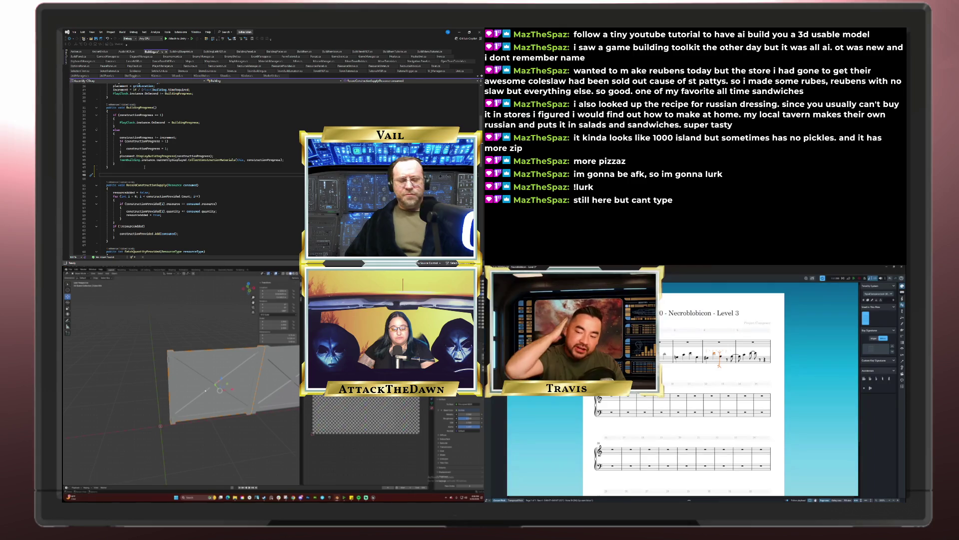
pyautogui.press('Tab')
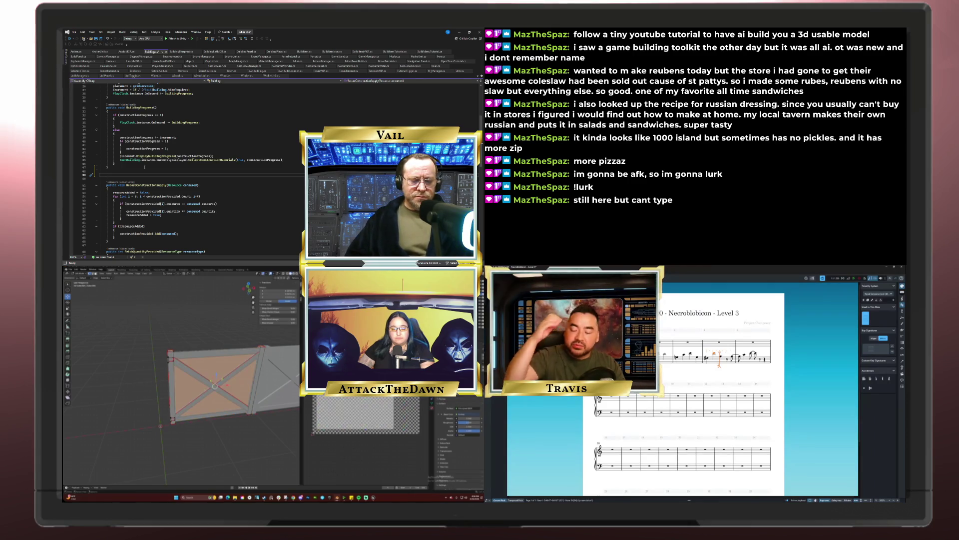
# Declare a new public void ProjectProgress() method with an empty body, panning the gate lower
pyautogui.write('ublia')
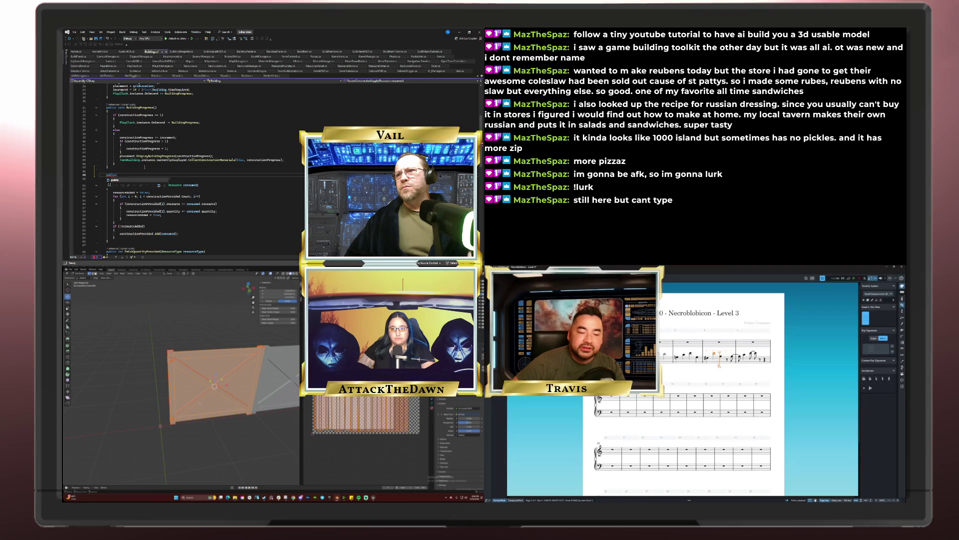
pyautogui.write(' v')
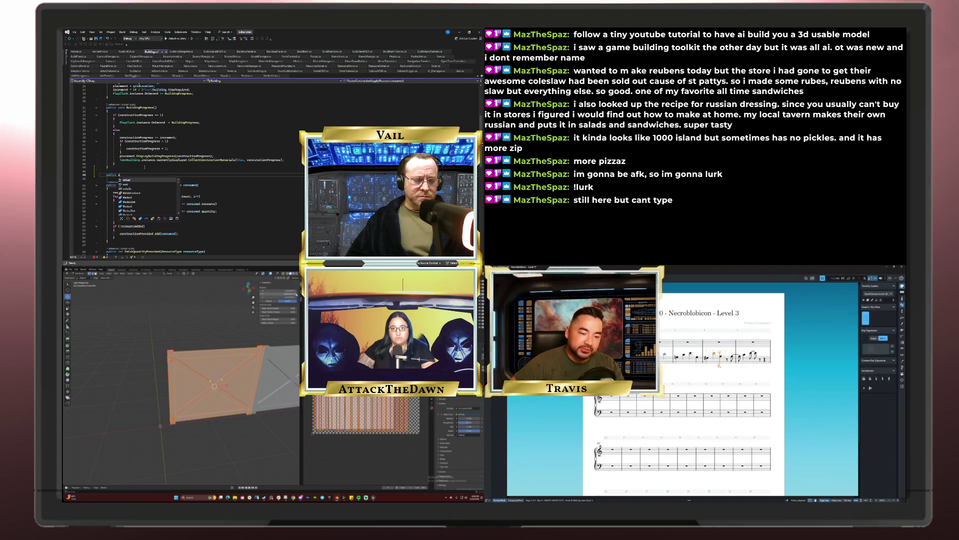
pyautogui.write('oid ')
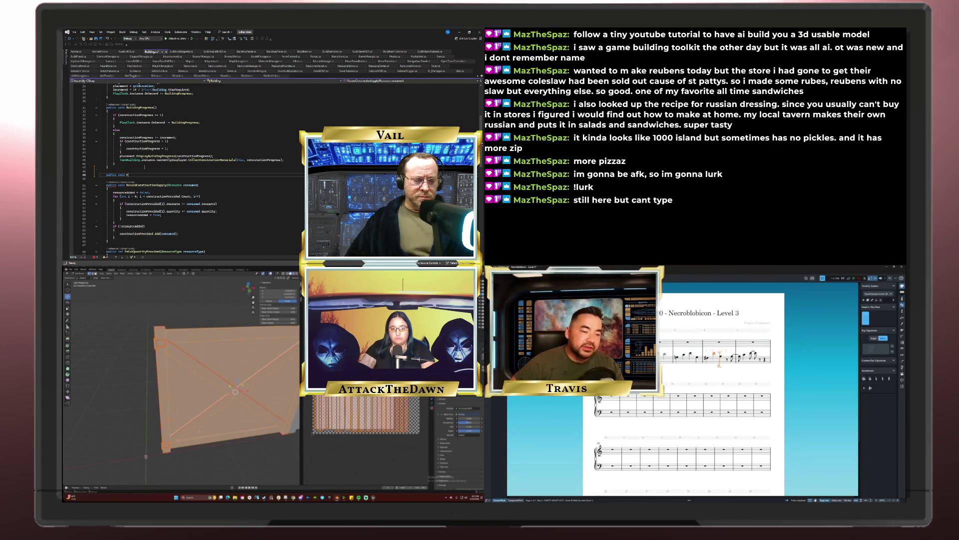
pyautogui.write('prctProgre')
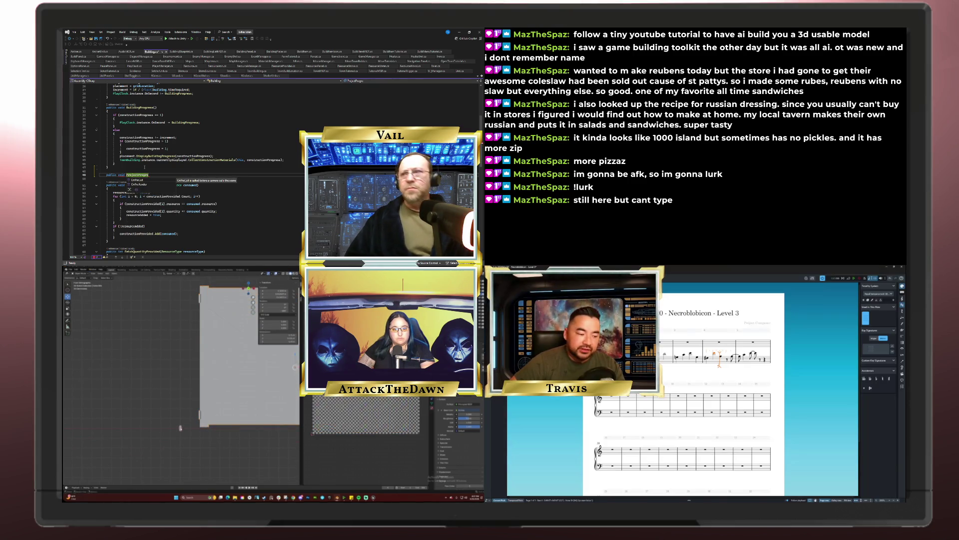
pyautogui.write('ss()')
pyautogui.keyDown('shift'); pyautogui.moveTo(180, 349); pyautogui.dragTo(195, 414, button='middle'); pyautogui.keyUp('shift')
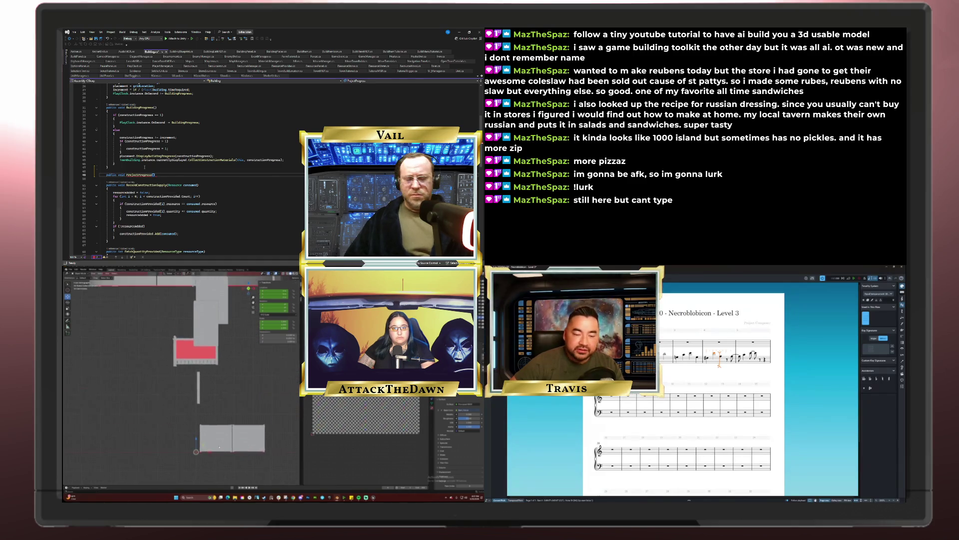
pyautogui.press('Return')
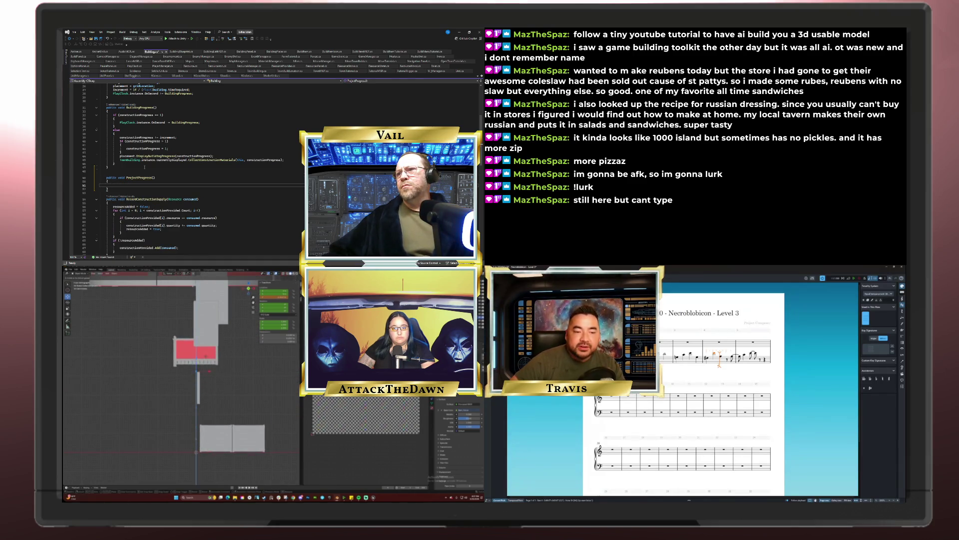
# Switch Blender to Front Orthographic view and select code lines 33–46
pyautogui.scroll(-3, 142, 160)
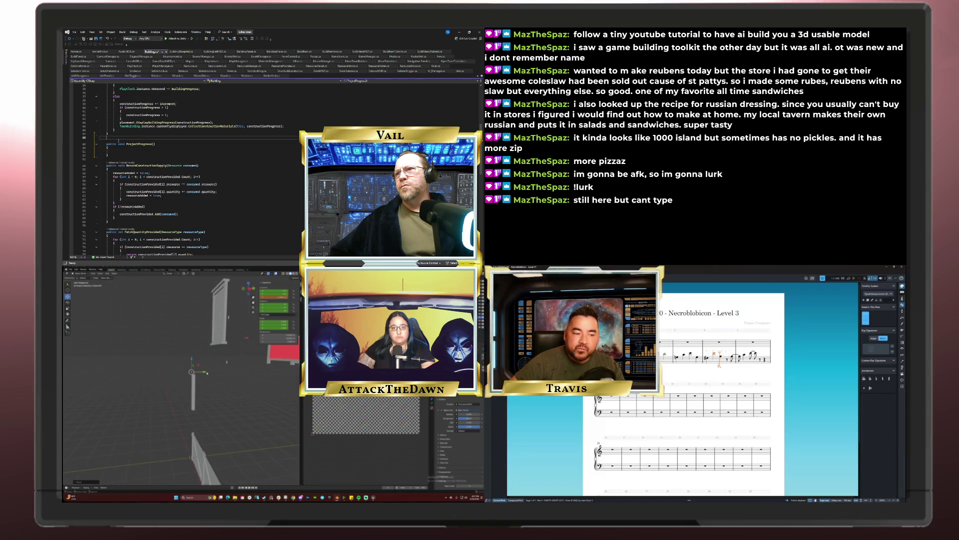
pyautogui.scroll(3, 118, 142)
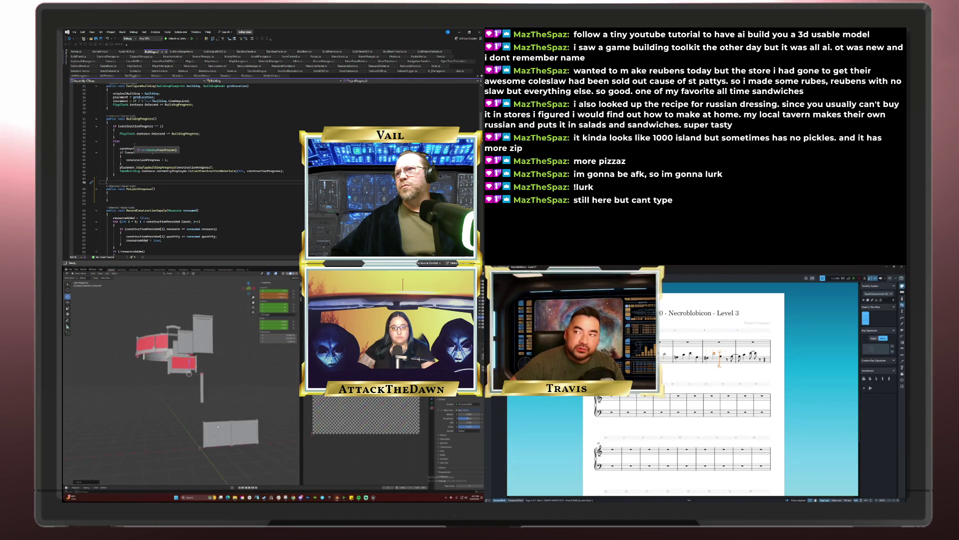
pyautogui.press('KP_1')
pyautogui.moveTo(116, 164); pyautogui.dragTo(100, 115)
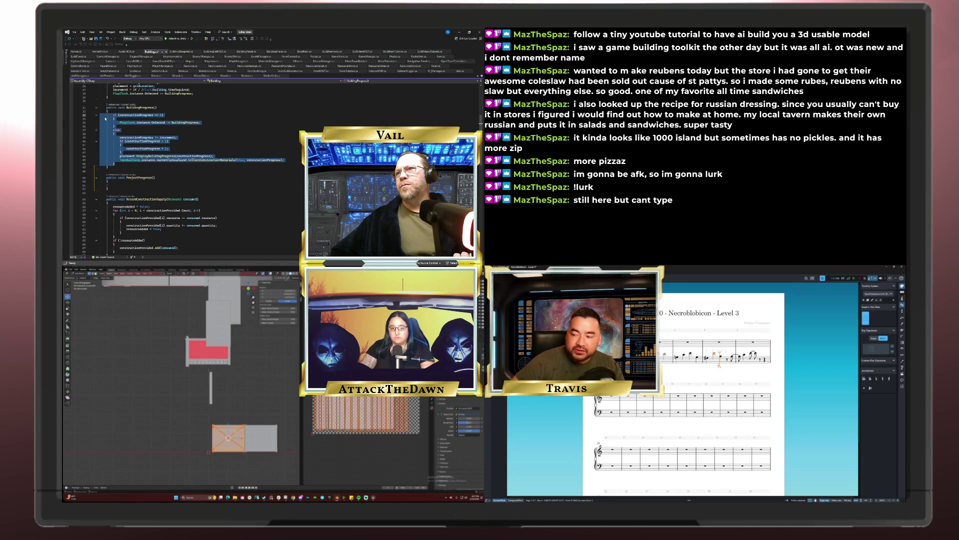
# Copy the selected code lines and paste them into the ProjectProgress method
pyautogui.rightClick(105, 118)
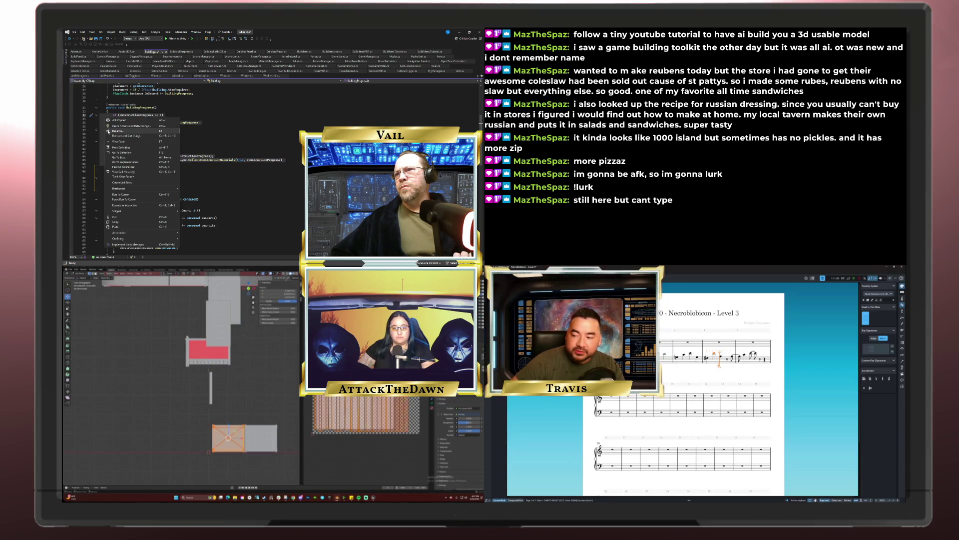
pyautogui.click(118, 223)
pyautogui.click(106, 187)
pyautogui.rightClick(107, 188)
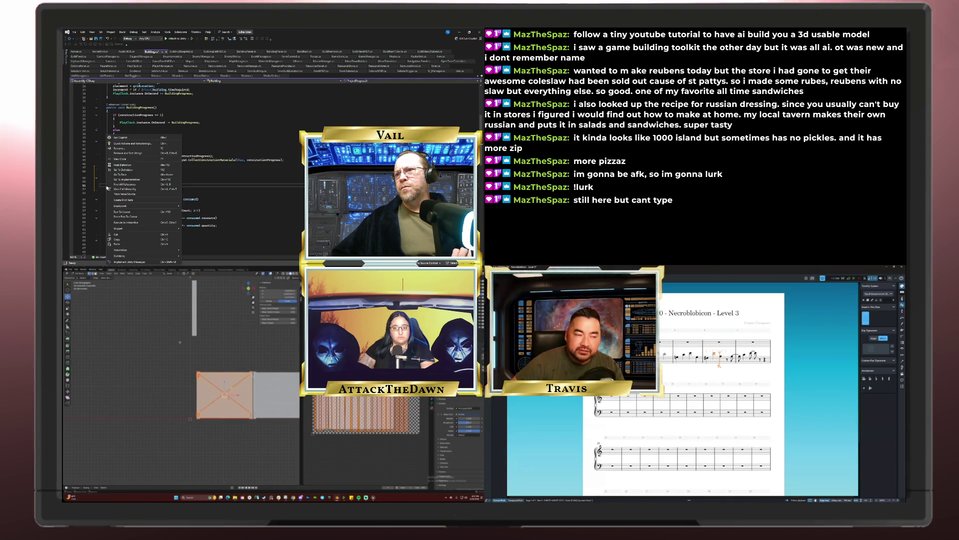
pyautogui.click(117, 244)
# Set the plane's origin to the 3D cursor at its corner
pyautogui.click(115, 274)
pyautogui.scroll(-3, 143, 122)
pyautogui.moveTo(123, 291)
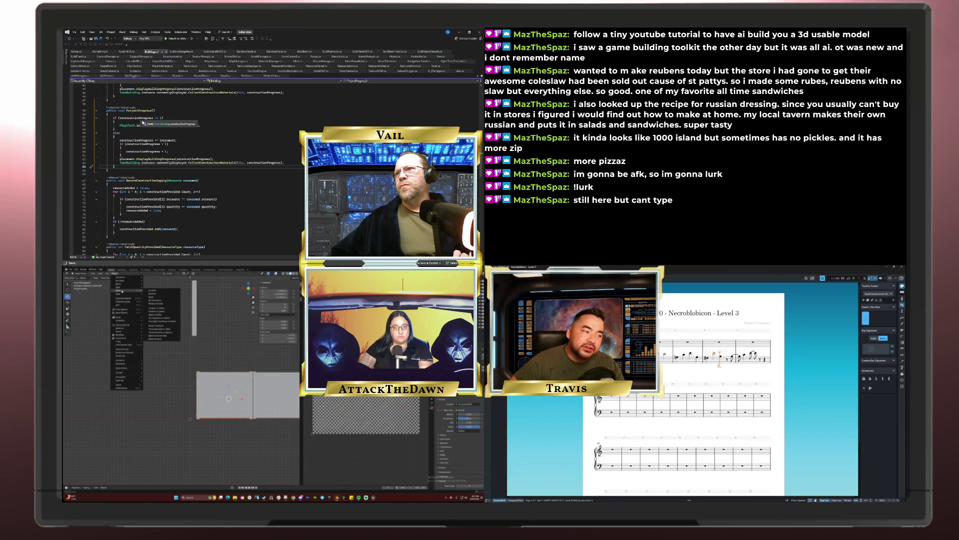
pyautogui.scroll(13, 143, 122)
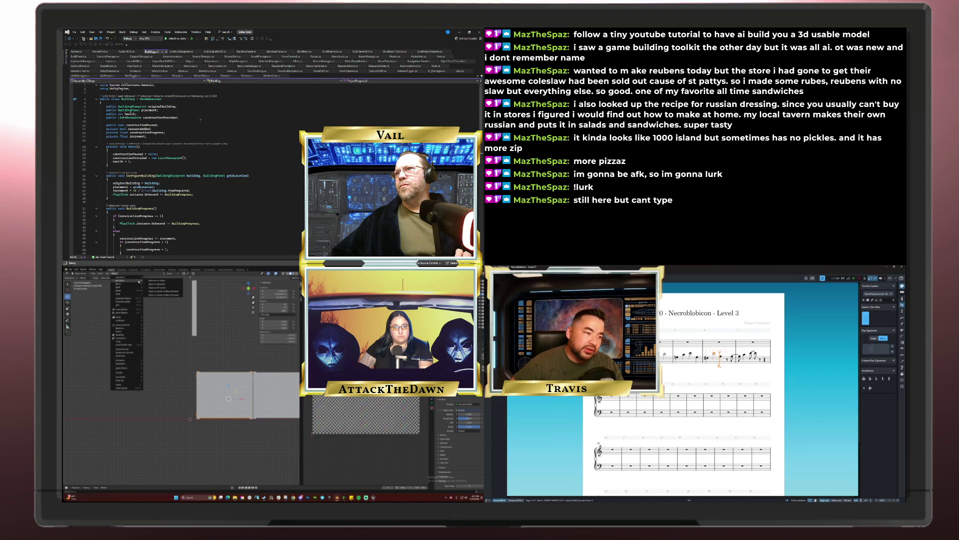
pyautogui.click(163, 289)
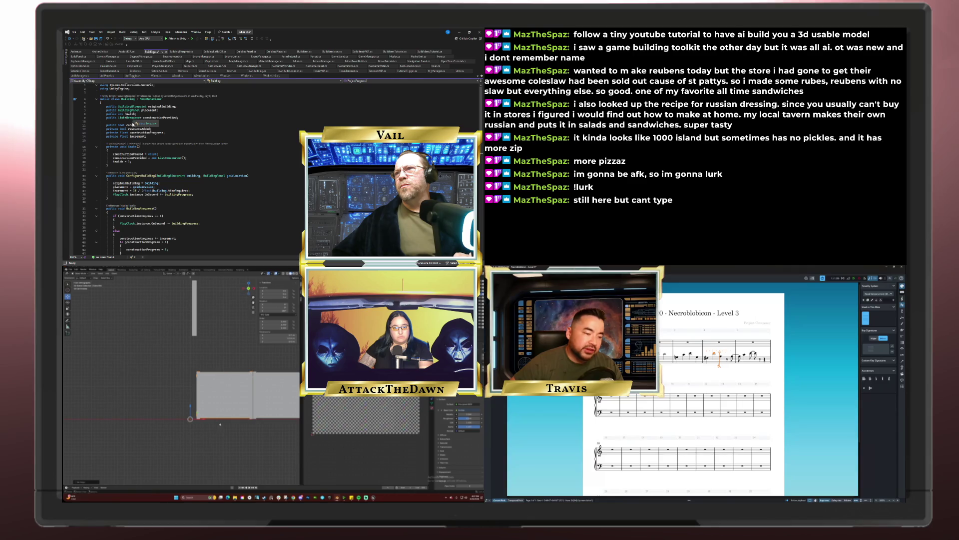
# Enter Edit Mode on the plane and zoom and orbit the view onto it
pyautogui.press('Tab')
pyautogui.scroll(5, 225, 380)
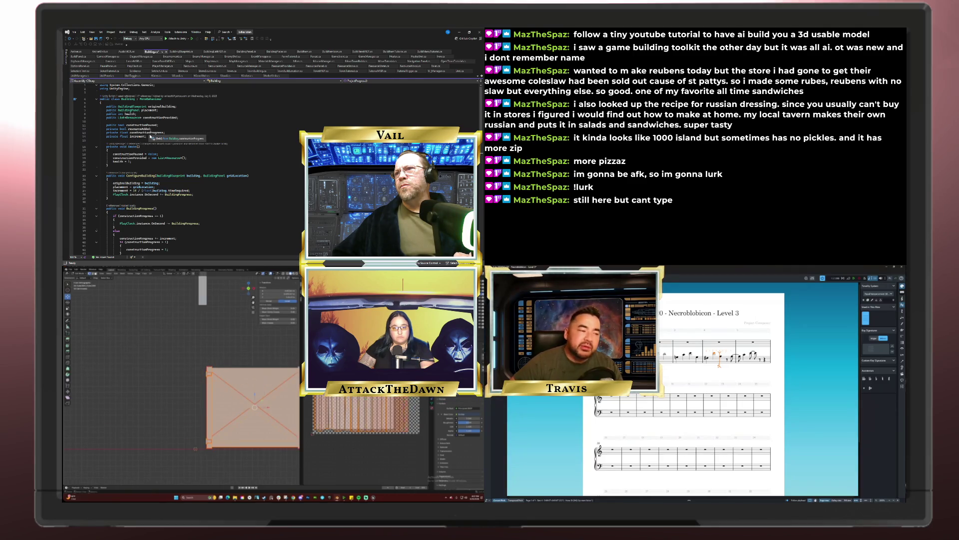
pyautogui.moveTo(225, 380)
pyautogui.mouseDown(button='middle')
pyautogui.moveTo(221, 396)
pyautogui.moveTo(268, 382)
pyautogui.moveTo(244, 399)
pyautogui.moveTo(182, 399)
pyautogui.mouseUp(button='middle')
pyautogui.scroll(-2, 188, 133)
pyautogui.scroll(3, 182, 399)
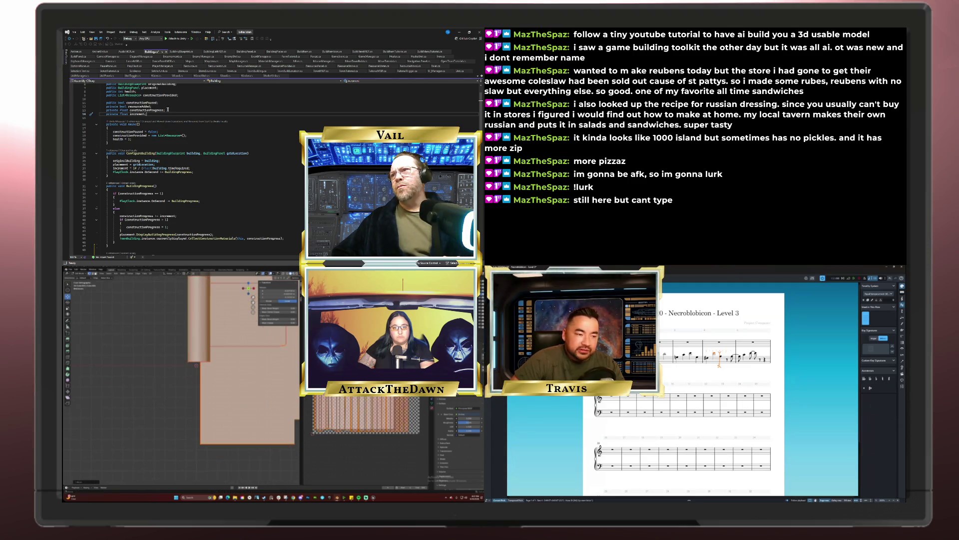
# Add a 'float projectProgress;' field after the increment field
pyautogui.scroll(5, 208, 381)
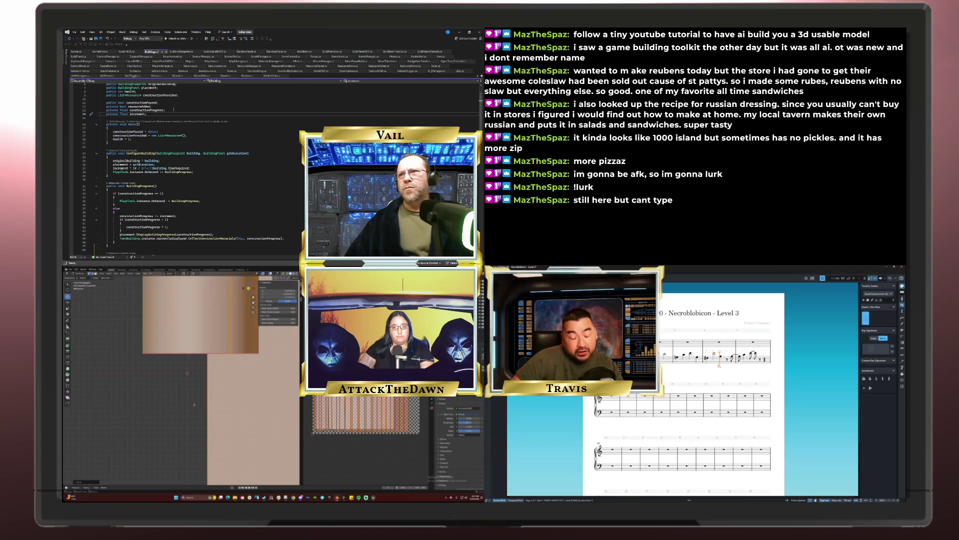
pyautogui.press('Return')
pyautogui.write('private List<Resource> resourceList;')
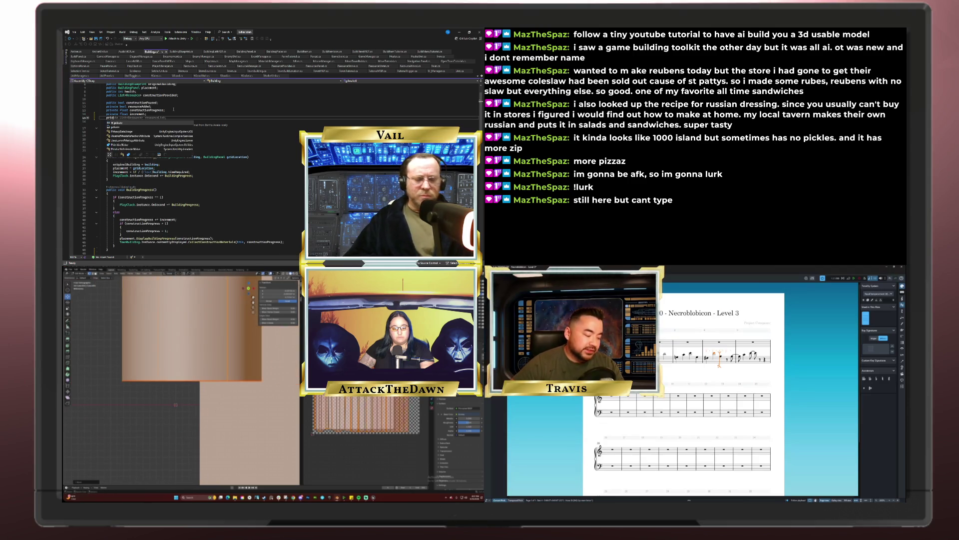
pyautogui.hotkey('ctrl', 'BackSpace')
pyautogui.hotkey('ctrl', 'BackSpace')
pyautogui.hotkey('ctrl', 'BackSpace')
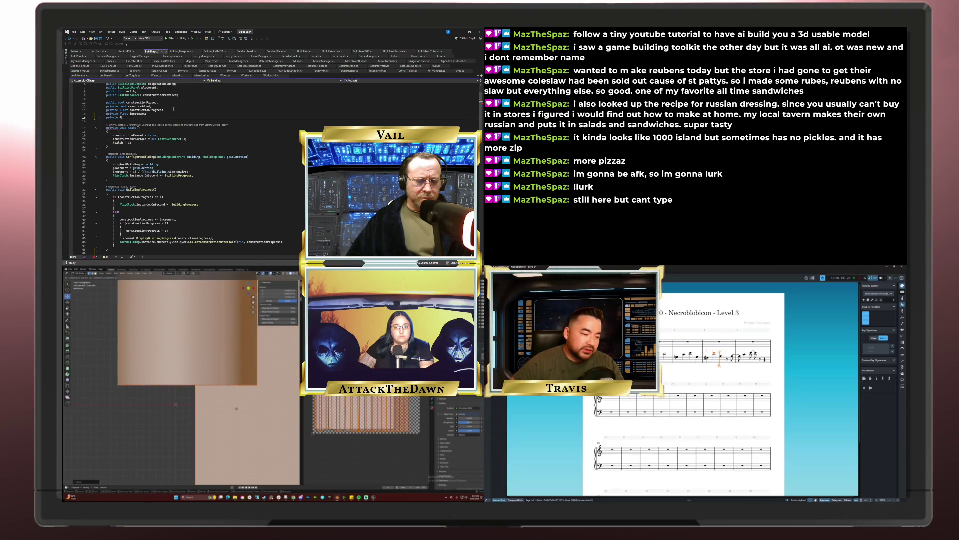
pyautogui.write('float pro')
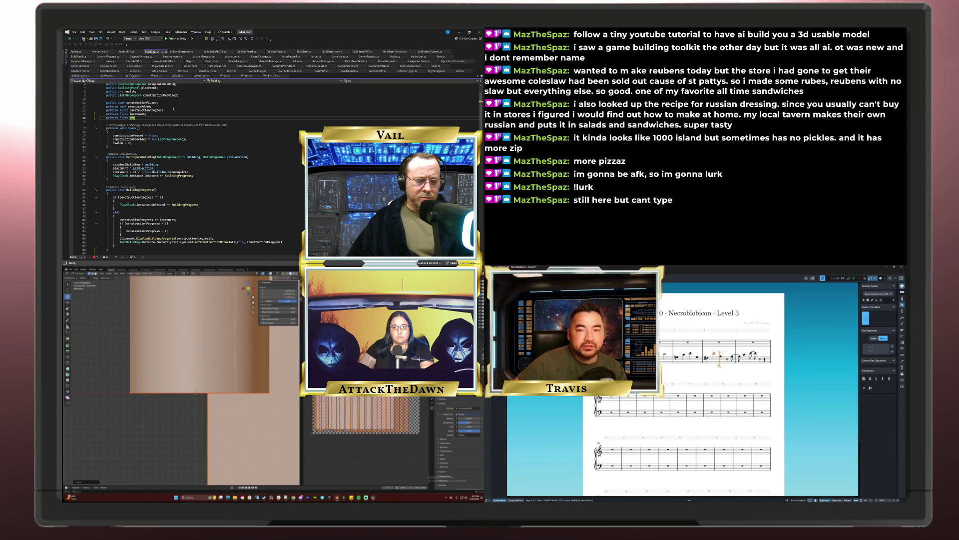
pyautogui.write('jectProgress')
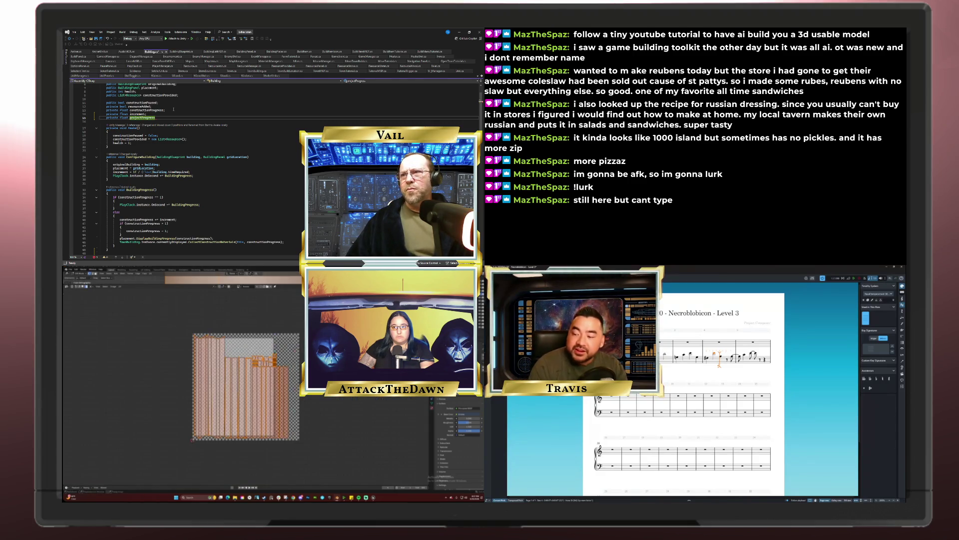
pyautogui.write(';')
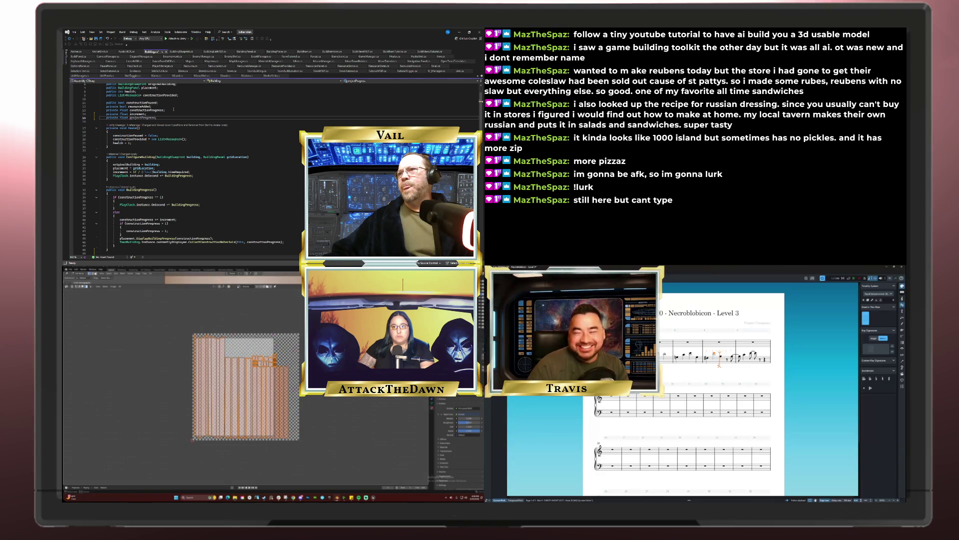
# Replace constructionProgress with projectProgress on line 52 and check lines 53–55
pyautogui.scroll(-12, 172, 113)
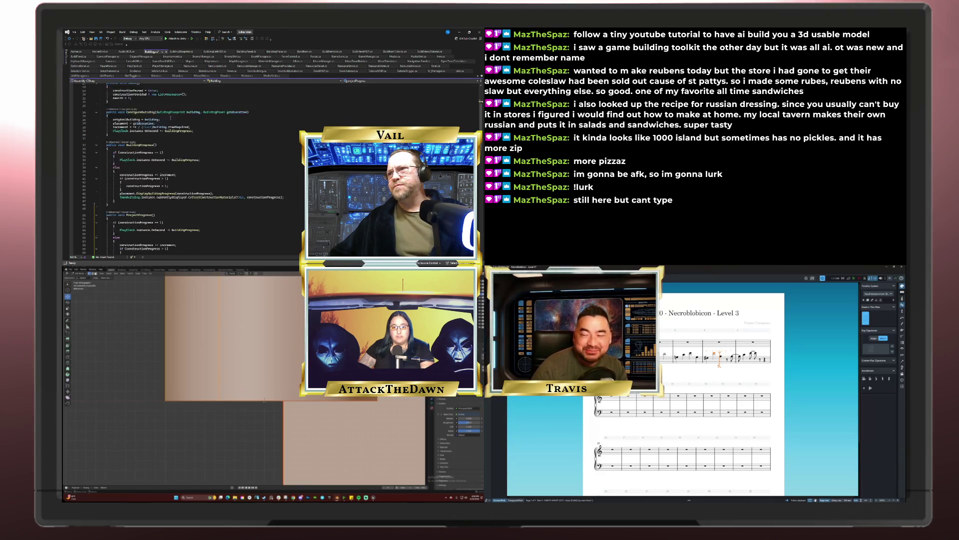
pyautogui.scroll(-9, 170, 118)
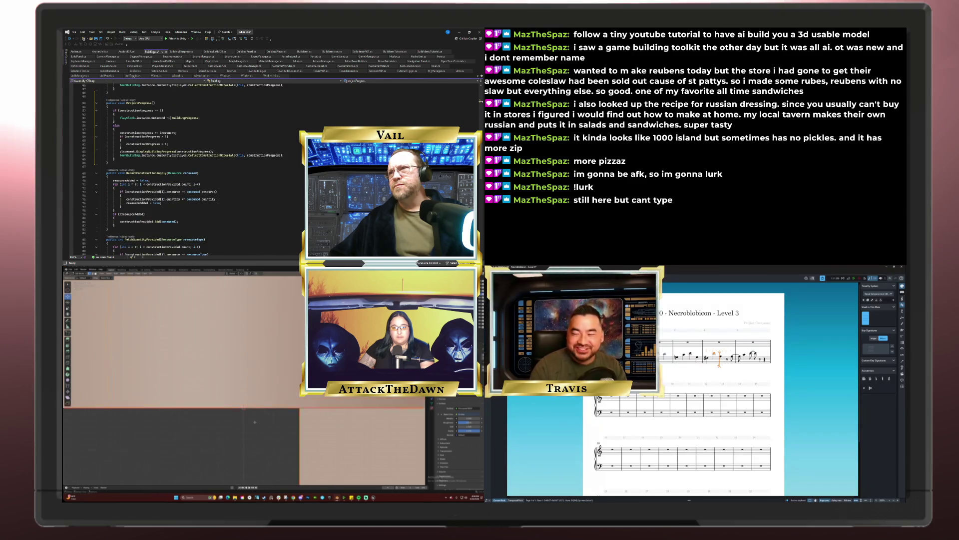
pyautogui.scroll(-3, 170, 118)
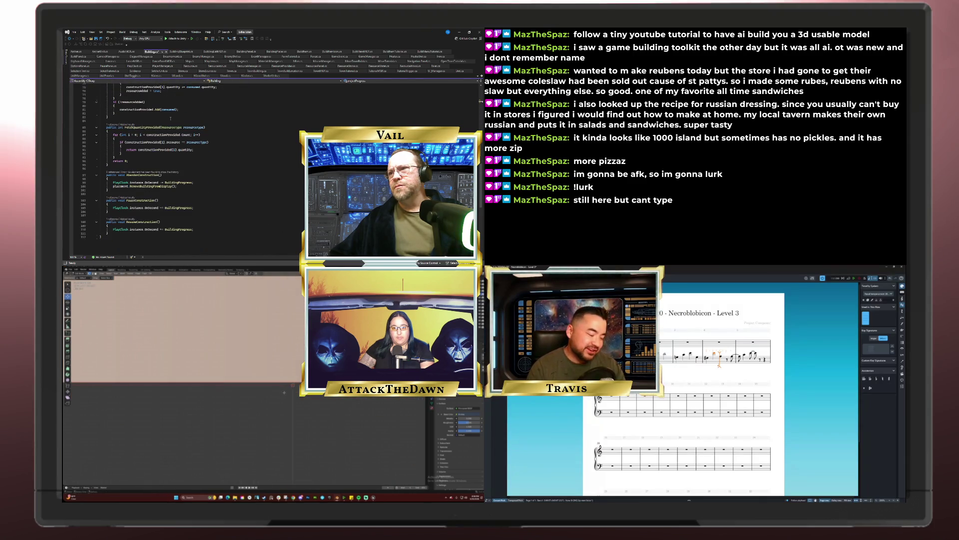
pyautogui.scroll(5, 170, 118)
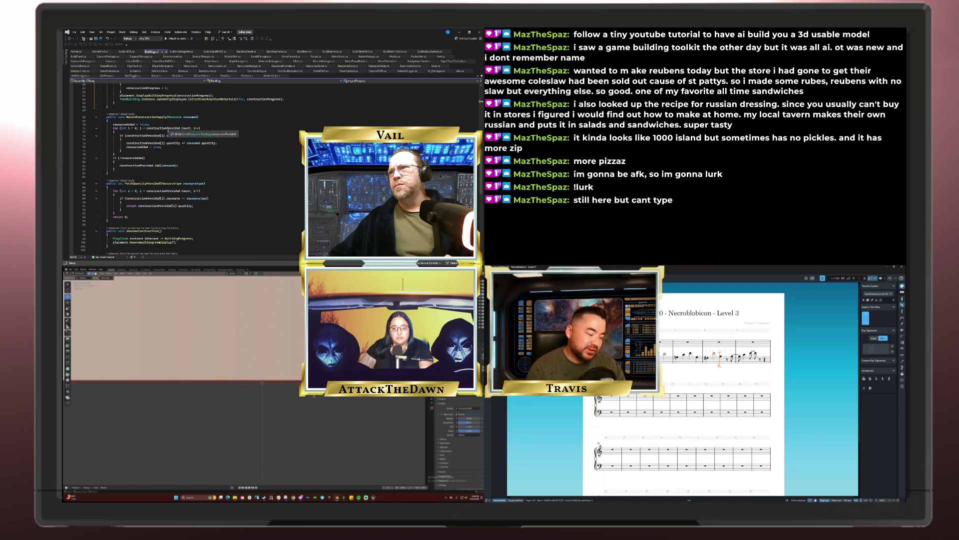
pyautogui.scroll(5, 168, 130)
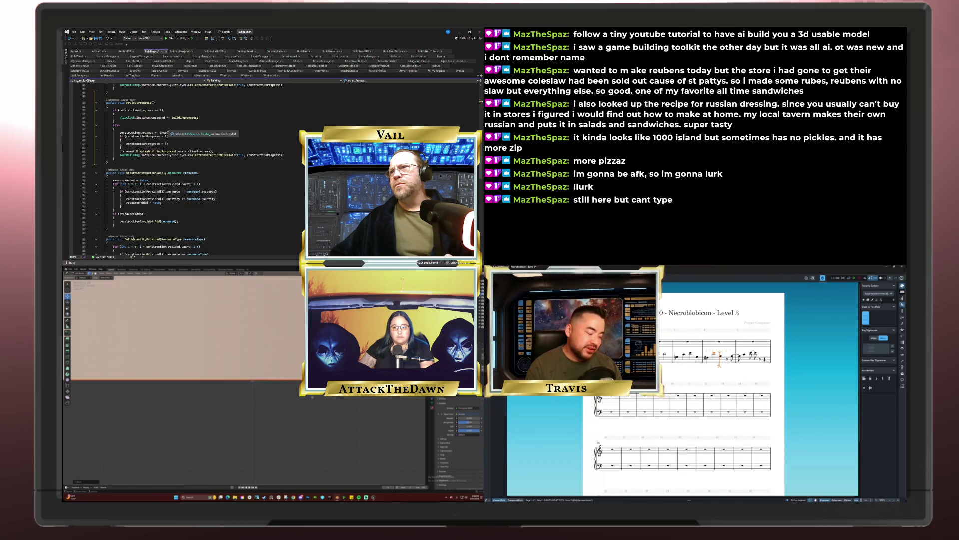
pyautogui.scroll(1, 168, 130)
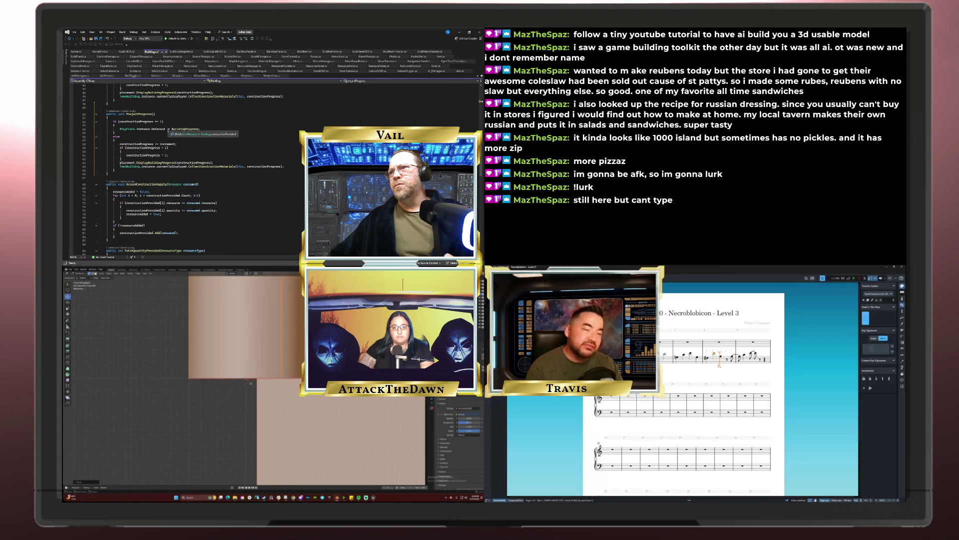
pyautogui.click(136, 121)
pyautogui.write('projectProgress')
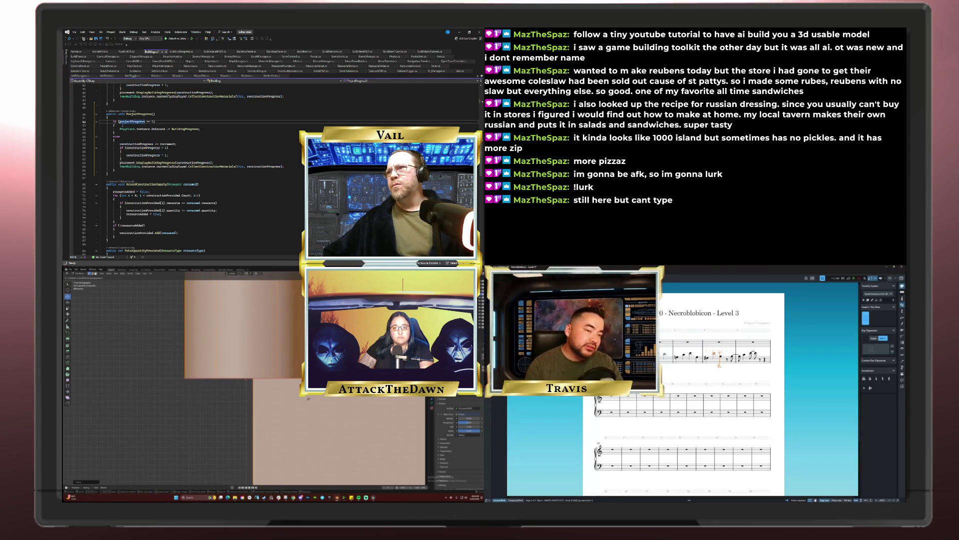
pyautogui.click(144, 125)
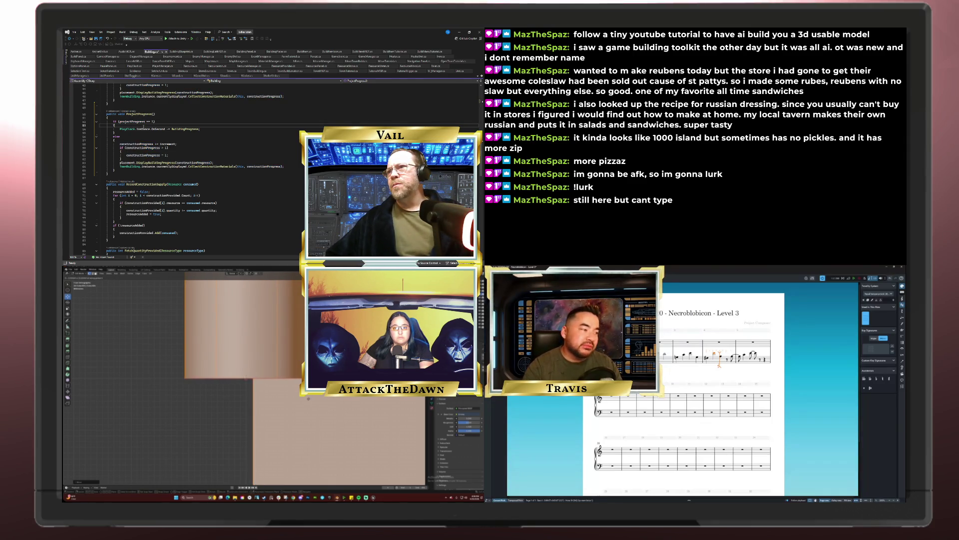
pyautogui.click(142, 133)
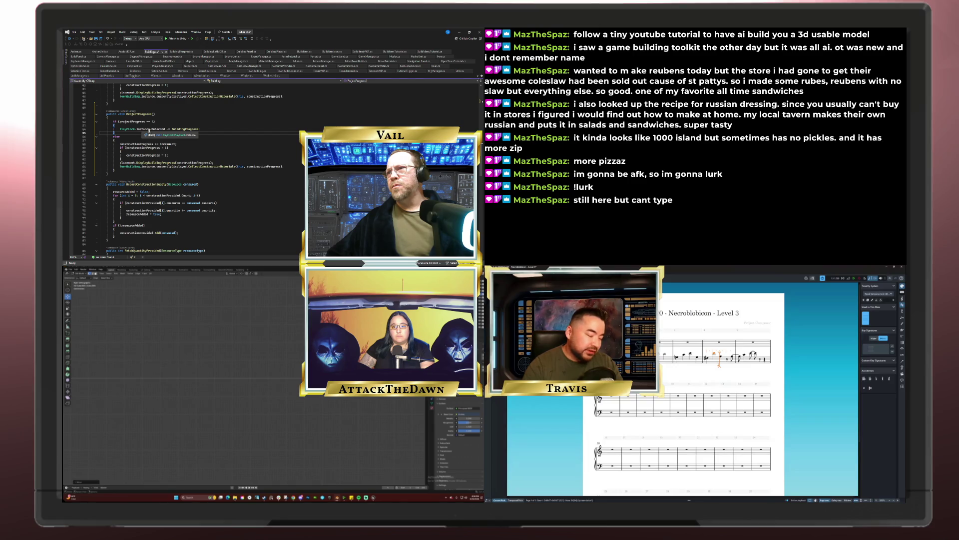
pyautogui.click(180, 129)
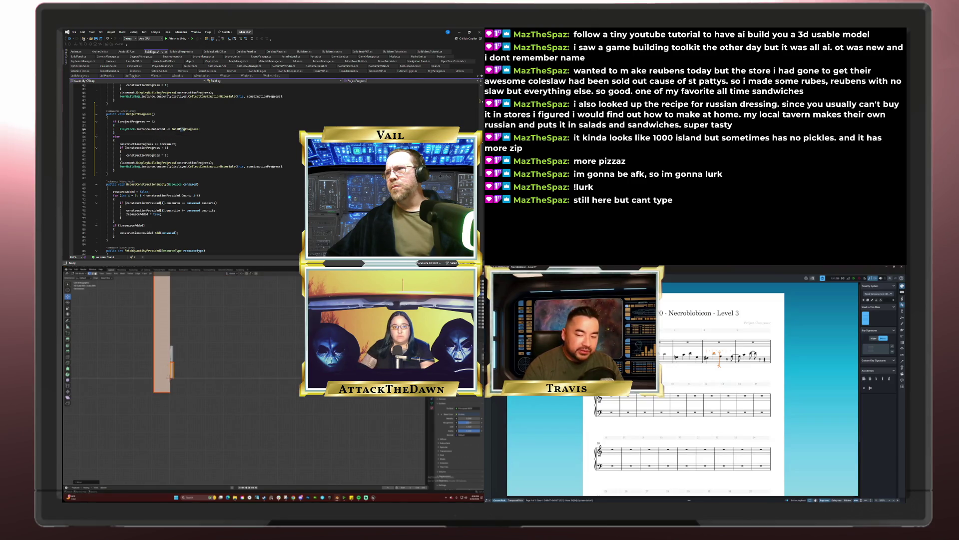